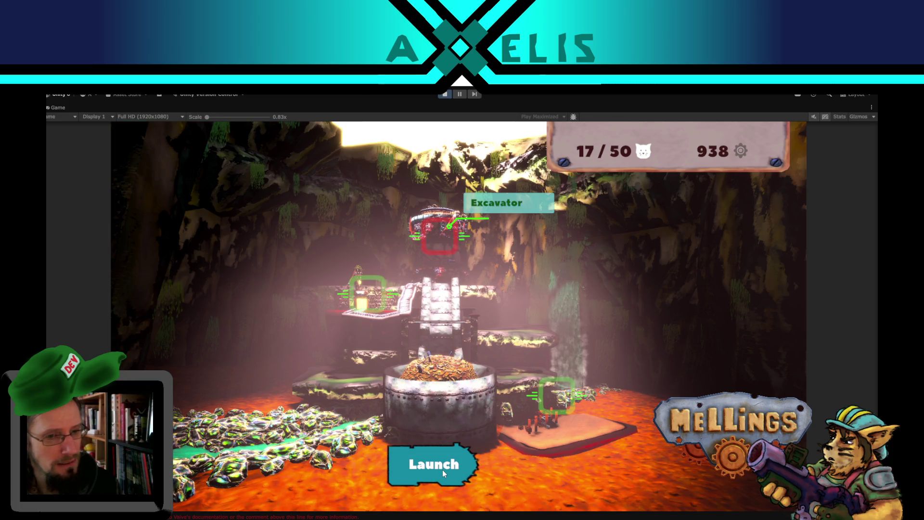
# Launch the jungle expedition, fire the excavator's claws with E, then pause the running game.
pyautogui.click(438, 472)
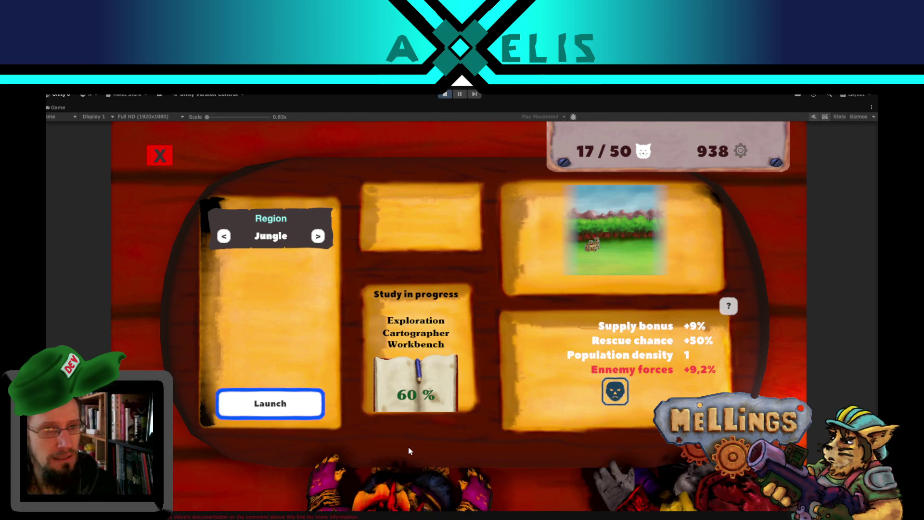
pyautogui.click(296, 414)
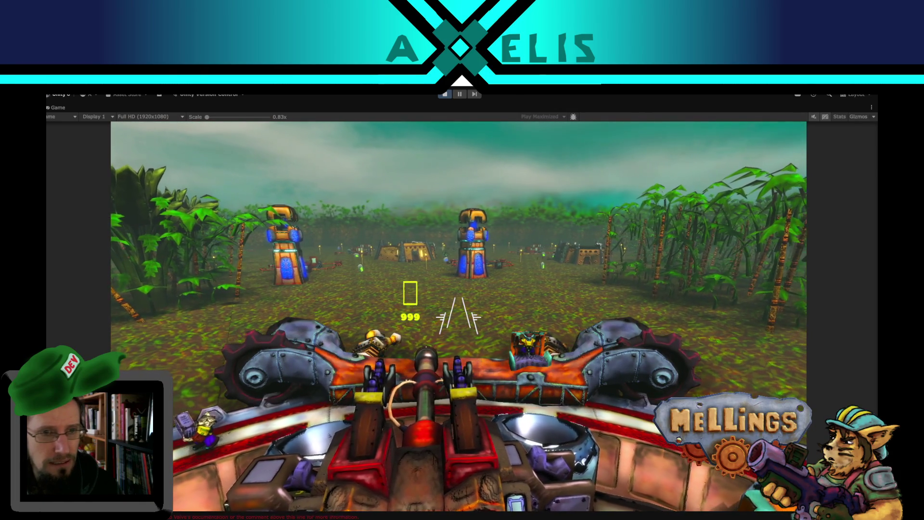
pyautogui.press('e')
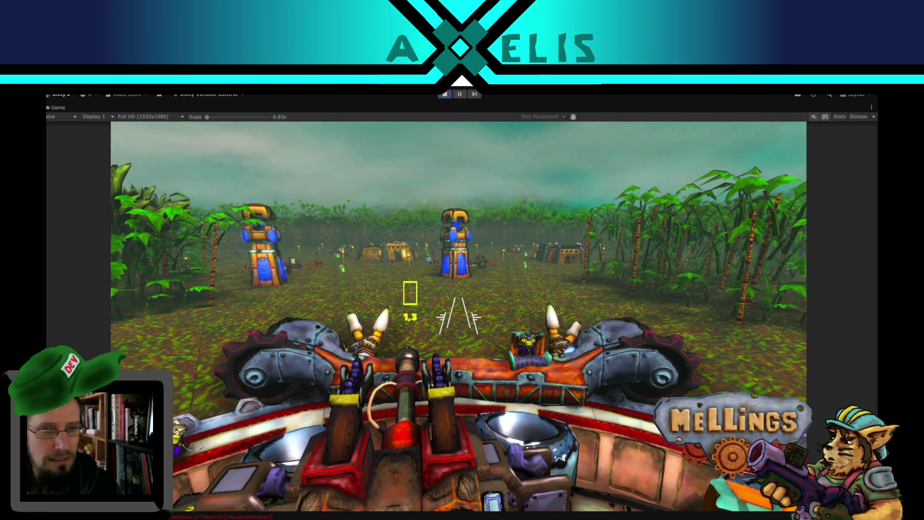
pyautogui.press('Escape')
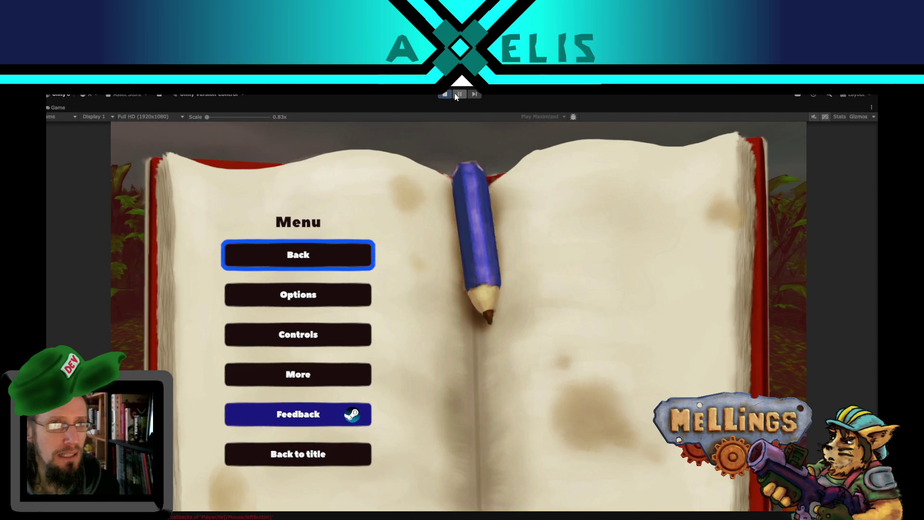
pyautogui.click(457, 94)
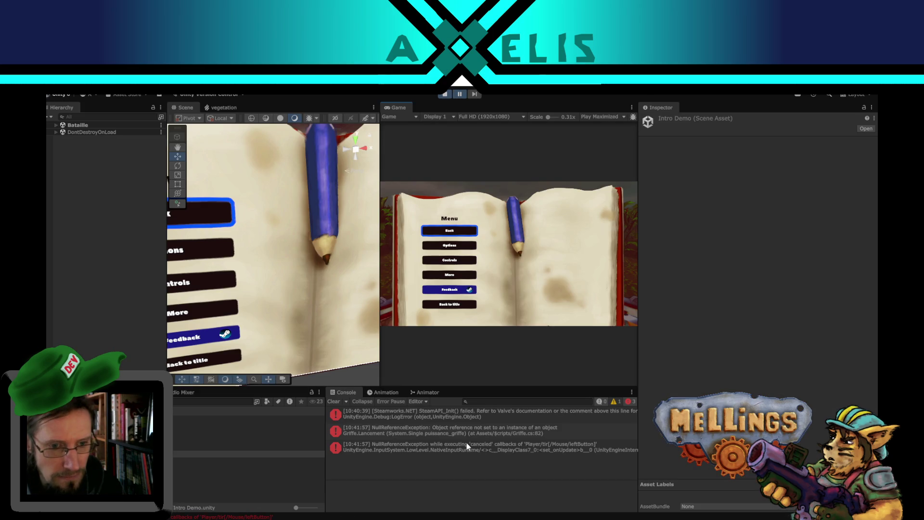
# Inspect the claw error's stack trace, stop play mode and open the Bataille scene.
pyautogui.click(457, 434)
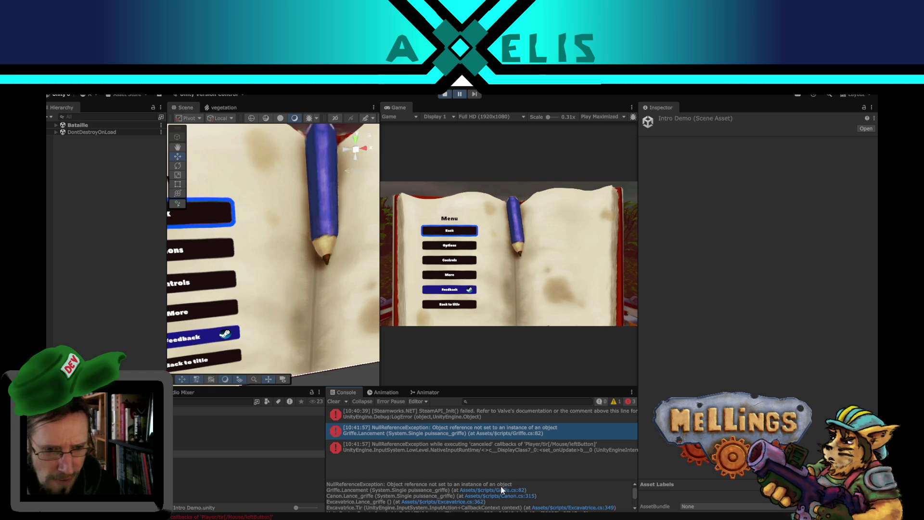
pyautogui.click(444, 95)
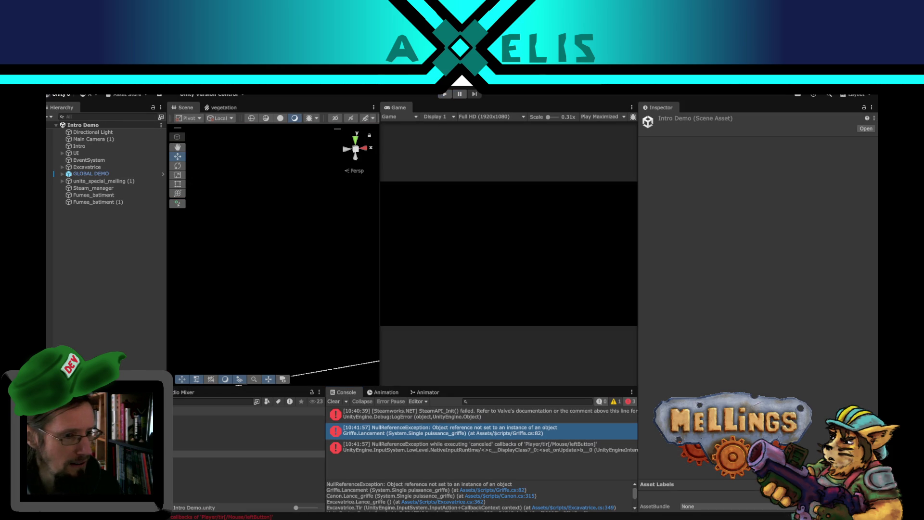
pyautogui.click(217, 440)
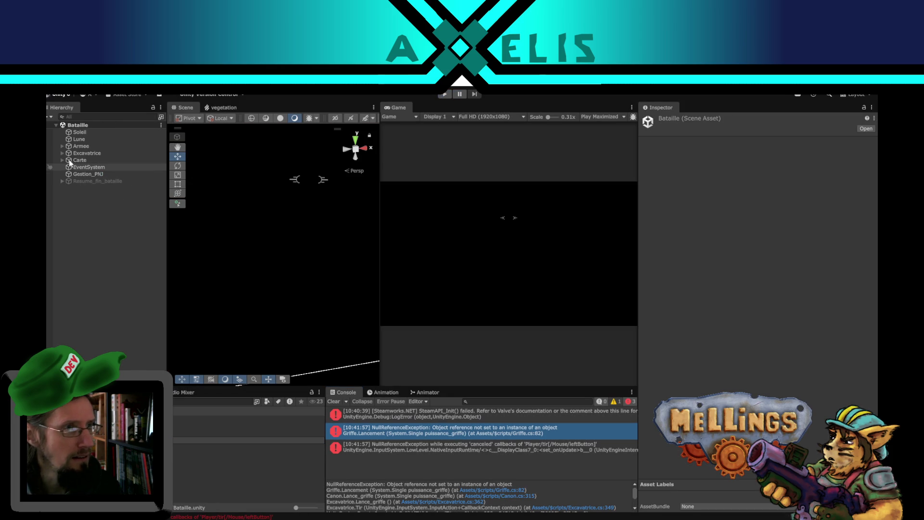
# Locate nombre_puissance_griffe under Excavatrice's Interface_canon hierarchy and select it.
pyautogui.click(61, 153)
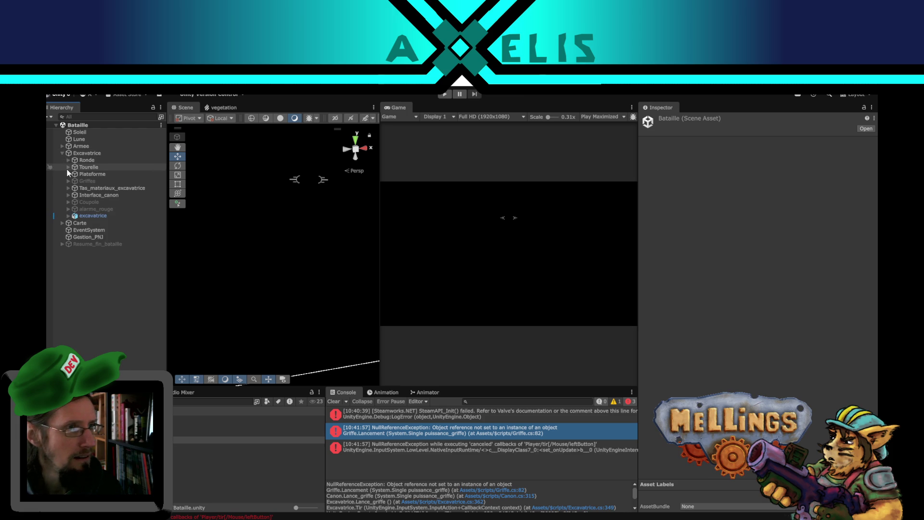
pyautogui.click(68, 180)
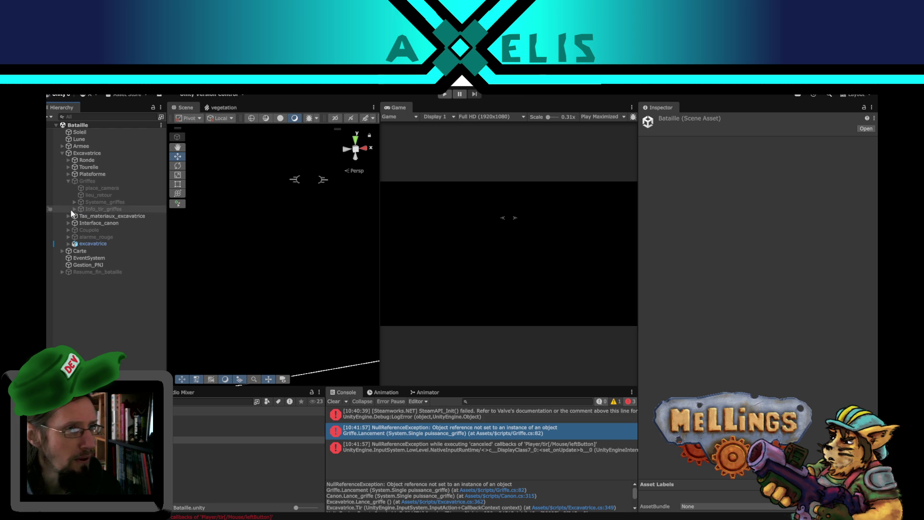
pyautogui.click(69, 181)
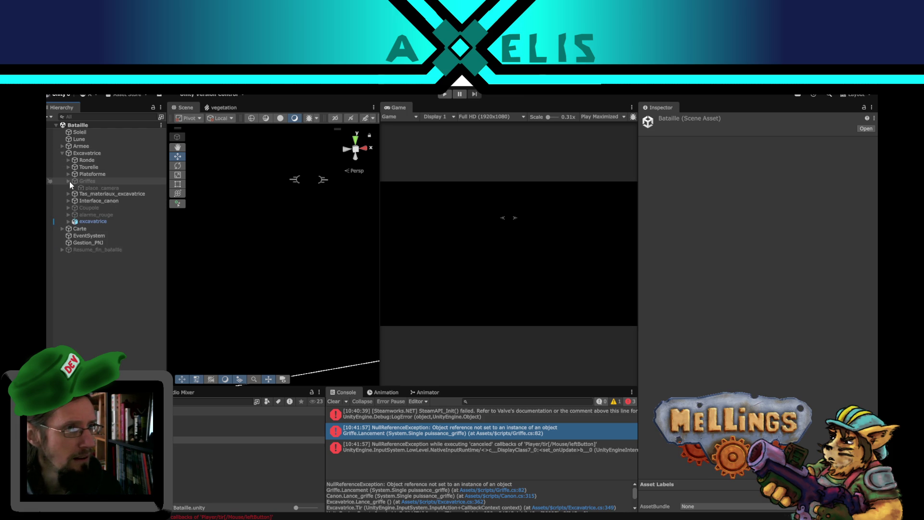
pyautogui.click(70, 196)
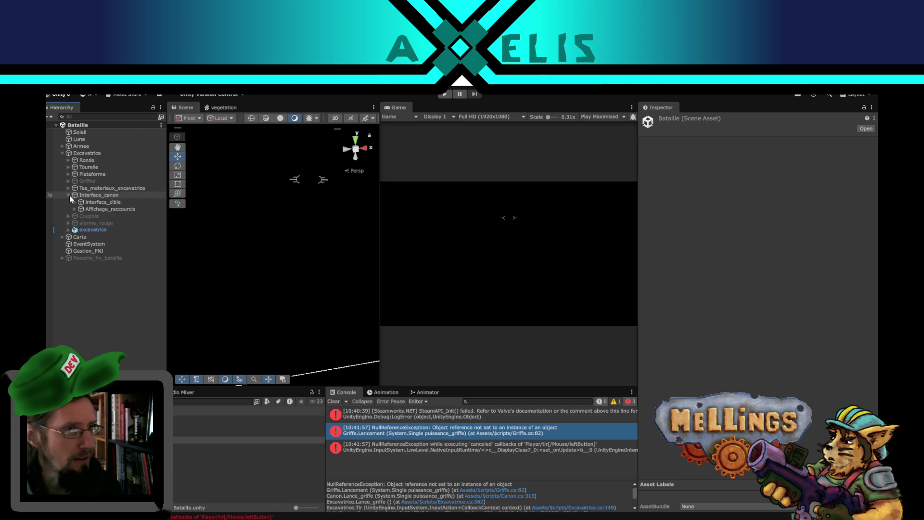
pyautogui.click(75, 202)
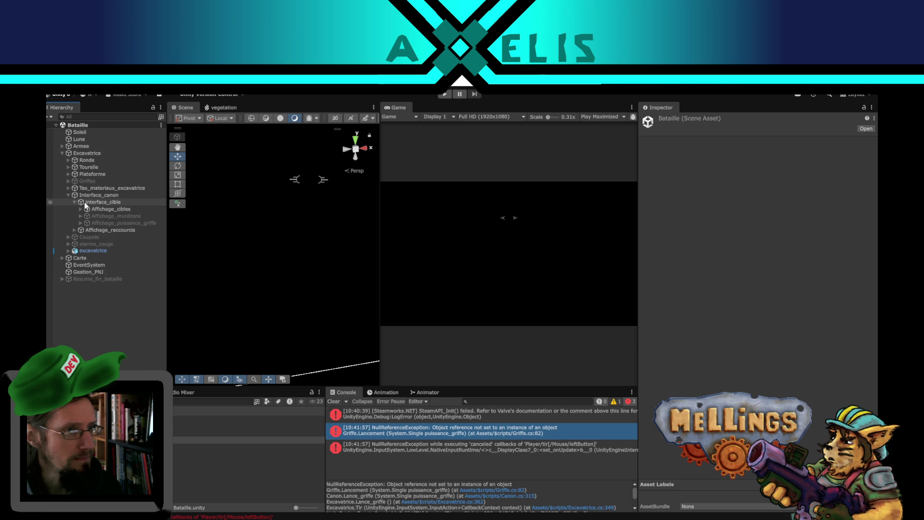
pyautogui.click(81, 223)
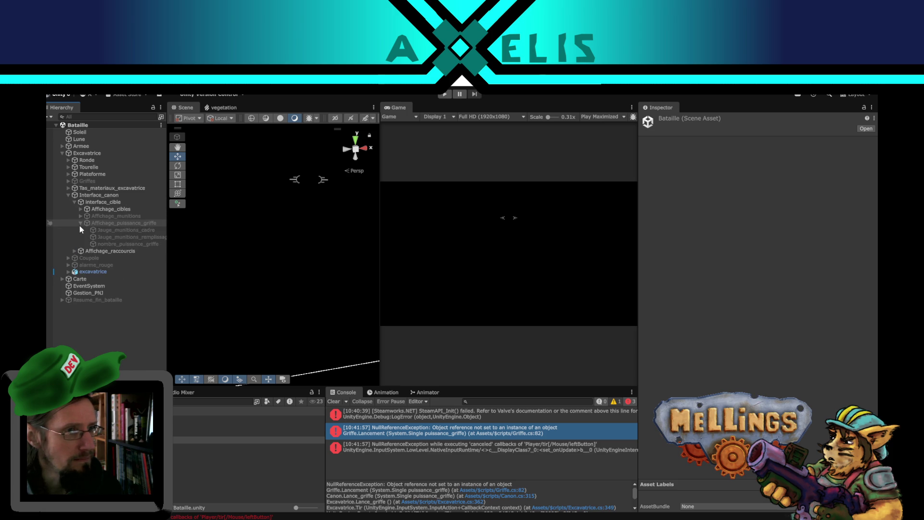
pyautogui.click(109, 244)
# Replace the power number's 999 text and save the Bataille scene.
pyautogui.click(698, 305)
pyautogui.doubleClick(698, 304)
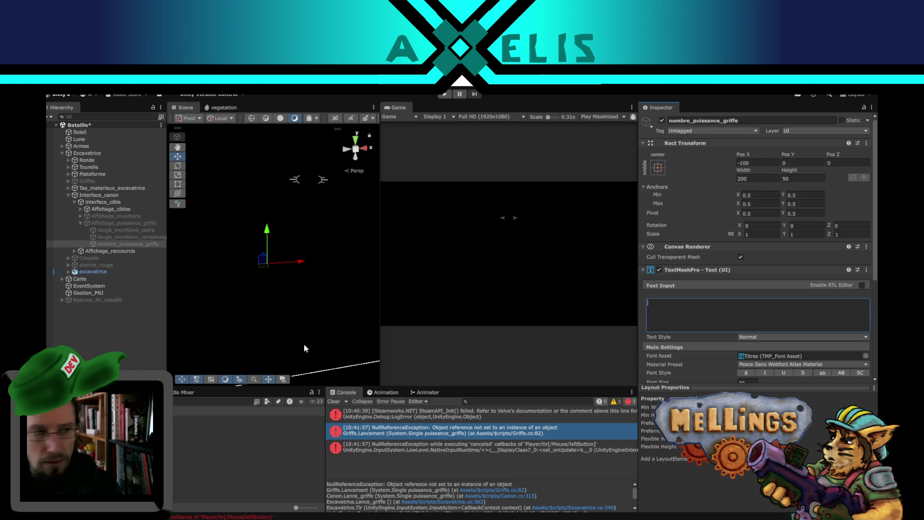
pyautogui.click(102, 333)
pyautogui.hotkey('ctrl', 's')
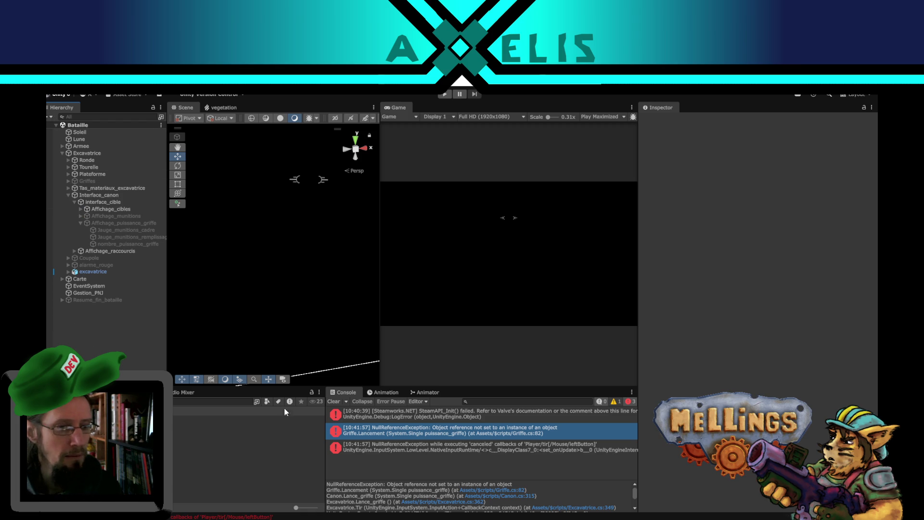
# Return to the Intro Demo scene and jump to the script line of the console error.
pyautogui.doubleClick(217, 454)
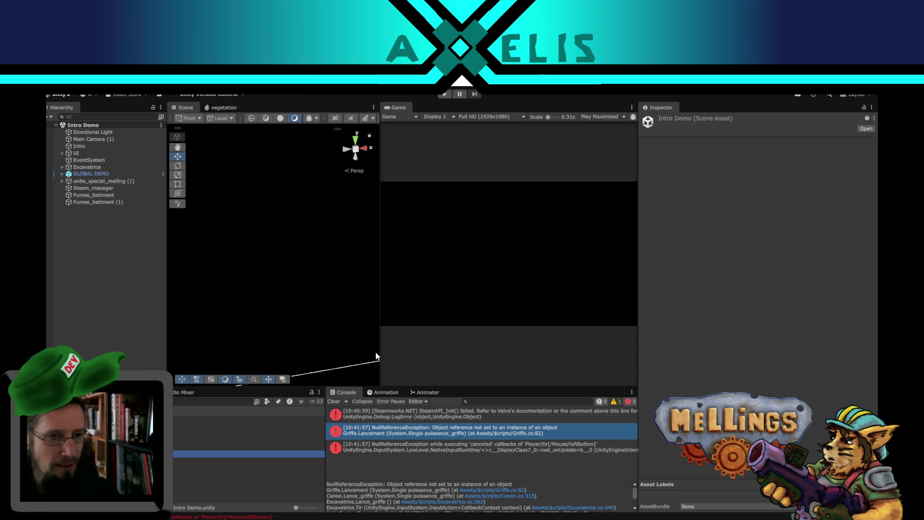
pyautogui.moveTo(380, 354); pyautogui.dragTo(393, 353)
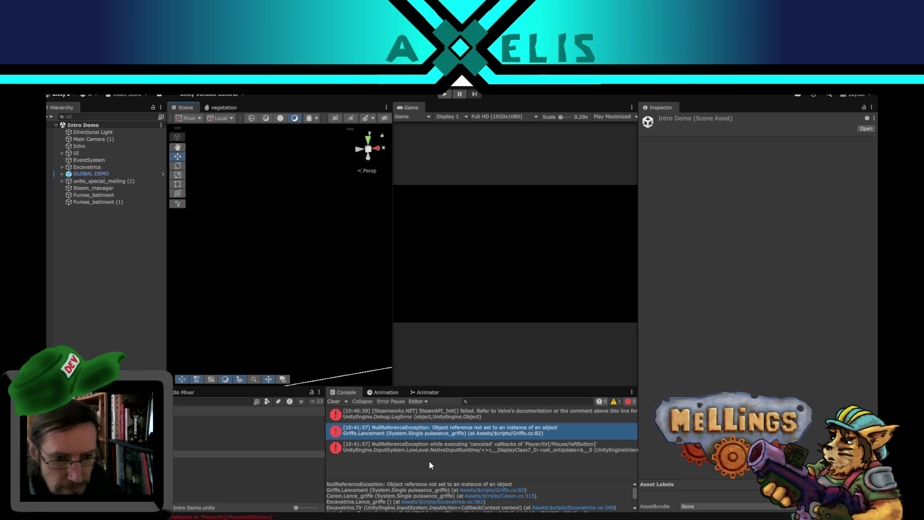
pyautogui.doubleClick(444, 429)
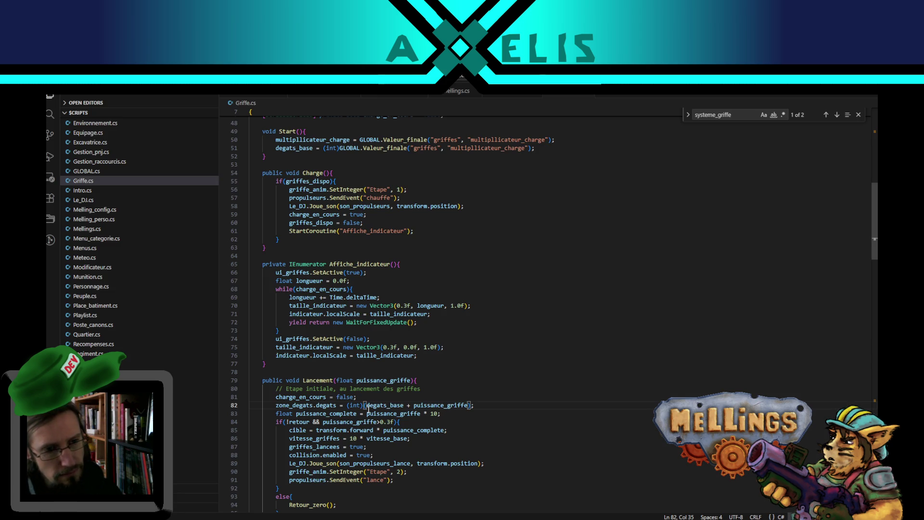
# Highlight degats_base, puissance_griffe and zone_degats on line 82 of Griffe.cs, then return to Unity.
pyautogui.doubleClick(391, 407)
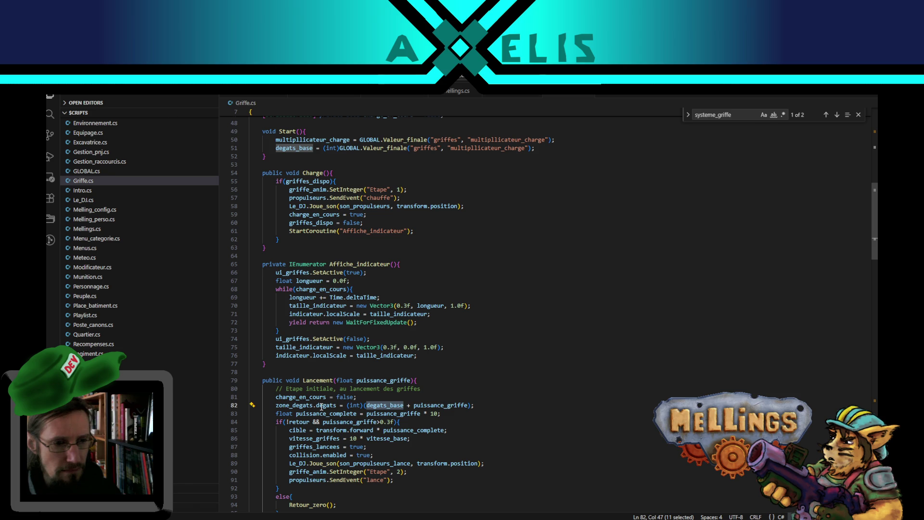
pyautogui.doubleClick(442, 407)
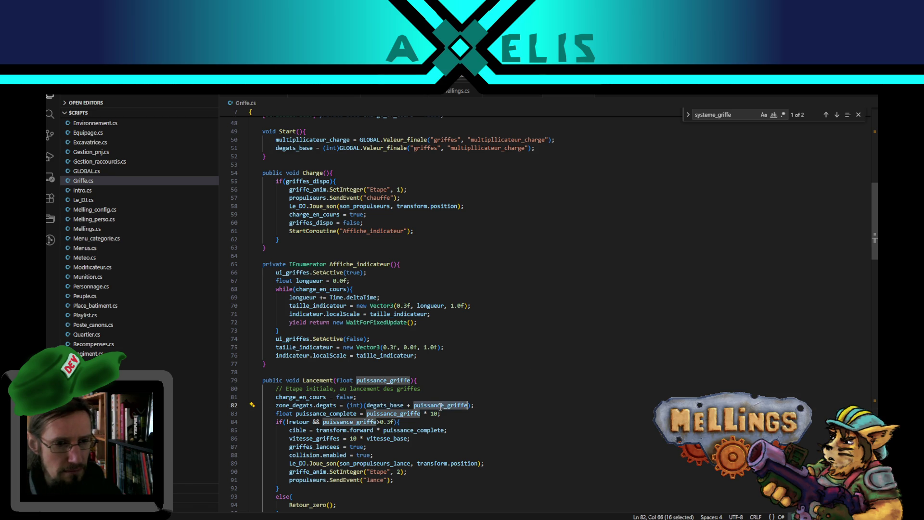
pyautogui.doubleClick(296, 405)
pyautogui.hotkey('alt', 'Tab')
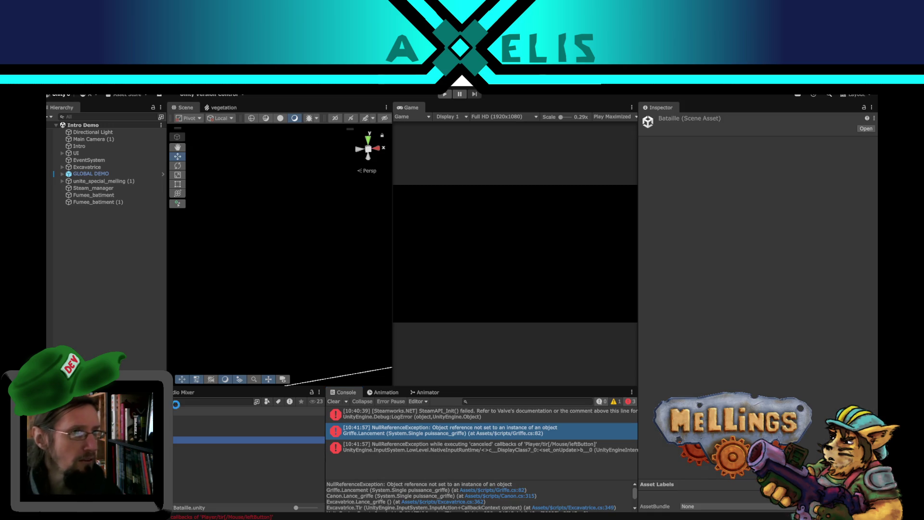
# Link the griffe object into the claw's Zone_degats field, then reopen the Intro Demo scene.
pyautogui.click(63, 153)
pyautogui.click(86, 182)
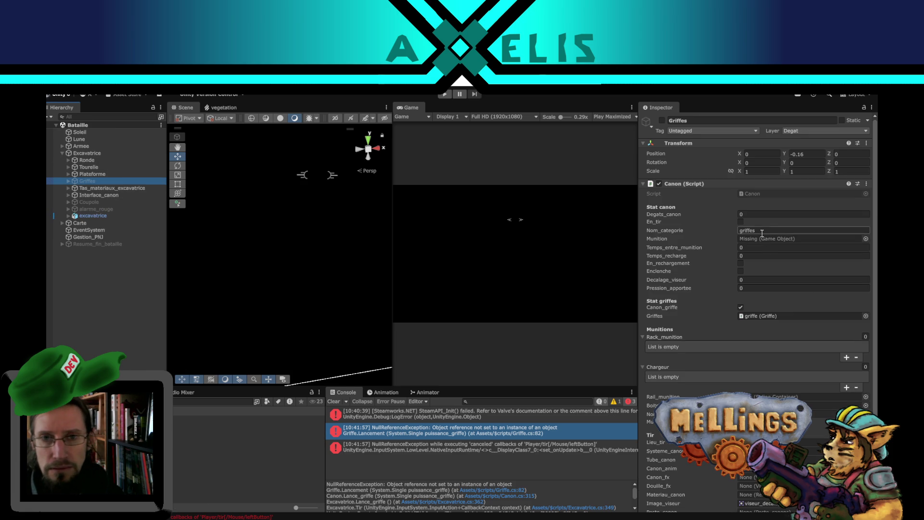
pyautogui.click(762, 316)
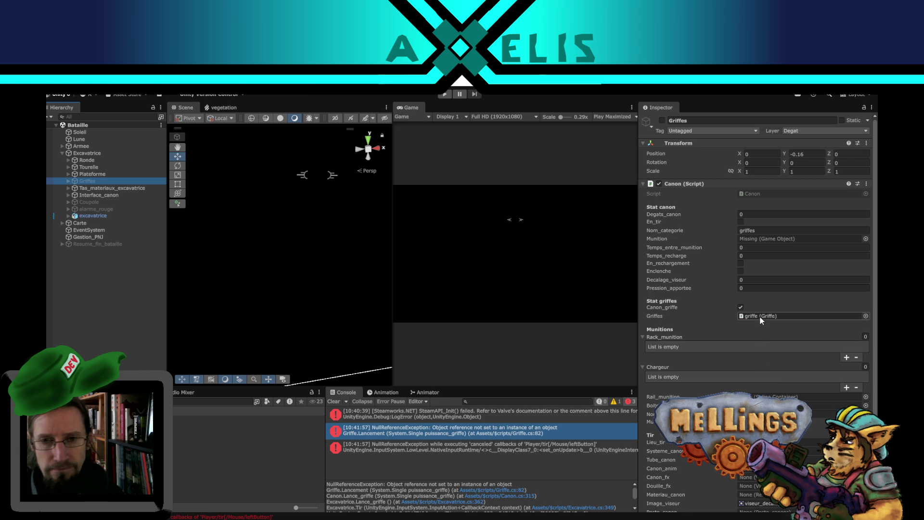
pyautogui.click(110, 210)
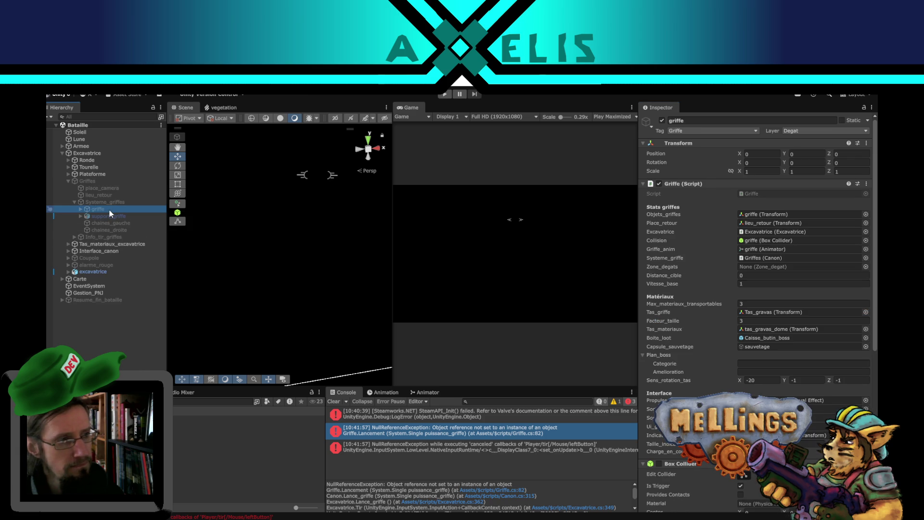
pyautogui.scroll(-3, 733, 319)
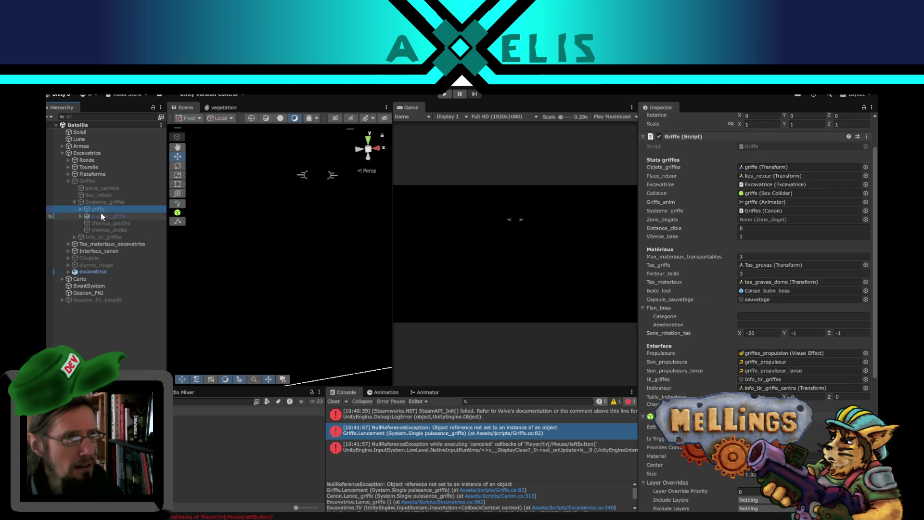
pyautogui.moveTo(99, 208); pyautogui.dragTo(747, 220)
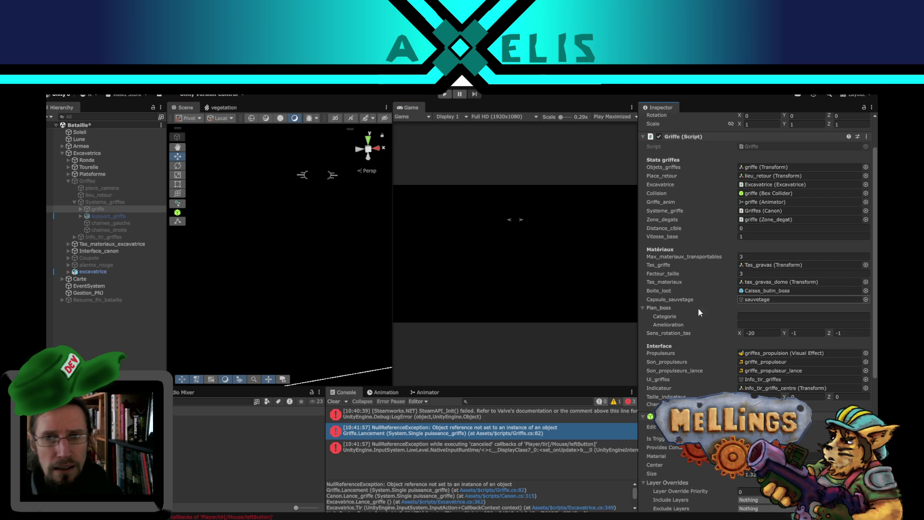
pyautogui.scroll(-5, 703, 344)
pyautogui.scroll(-3, 705, 354)
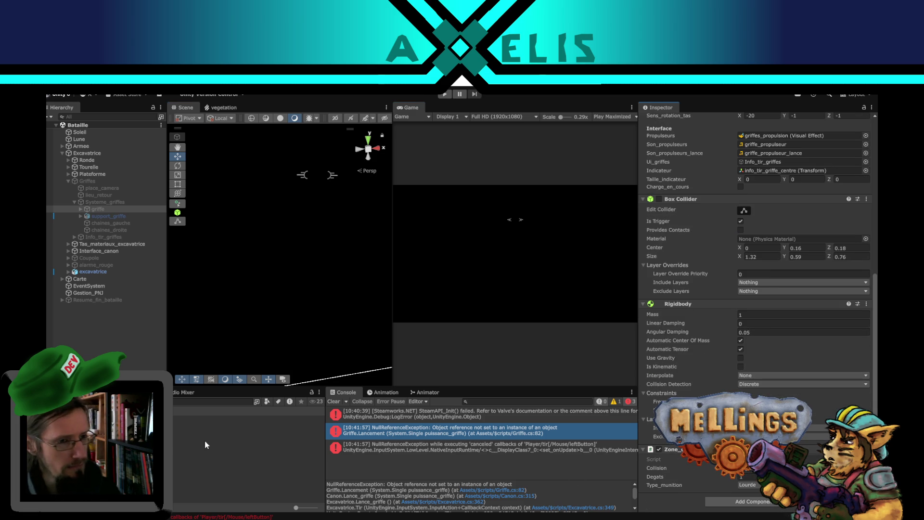
pyautogui.doubleClick(217, 454)
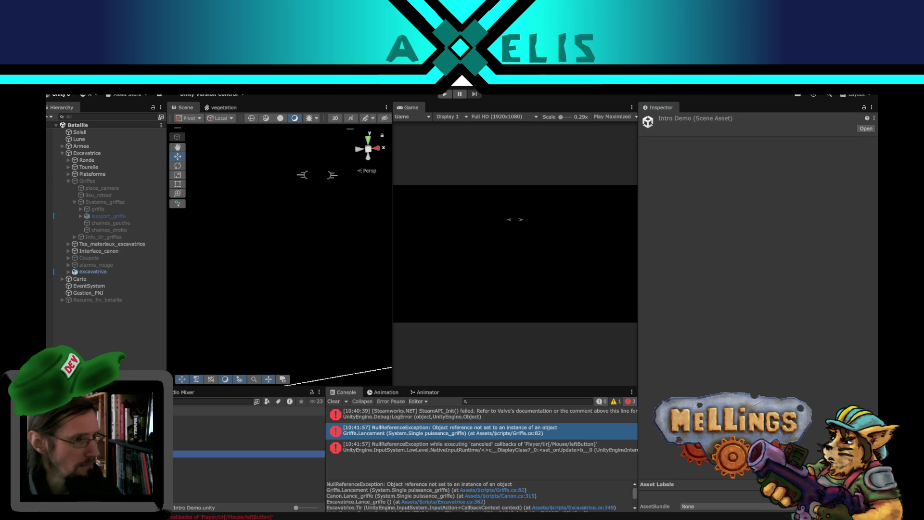
# Play from the title screen into the jungle expedition, pause on the book menu, then switch to the to-do notes.
pyautogui.click(444, 94)
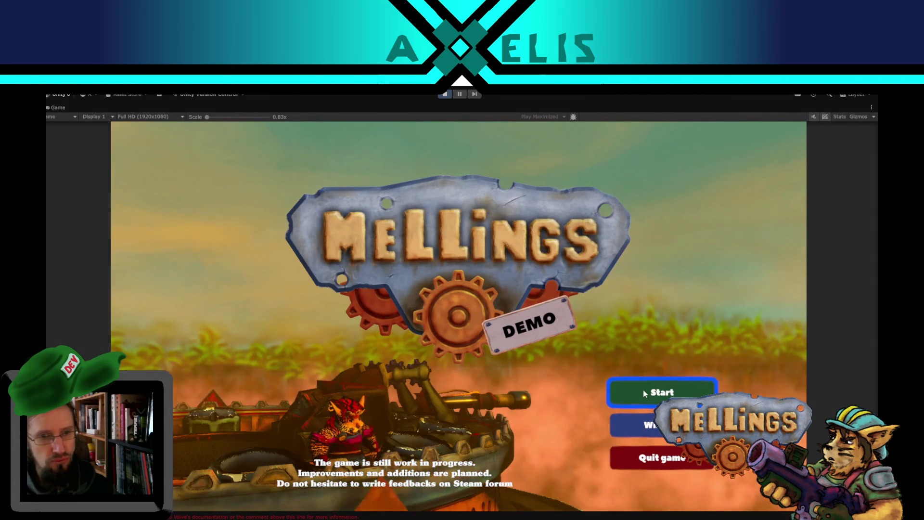
pyautogui.press('Return')
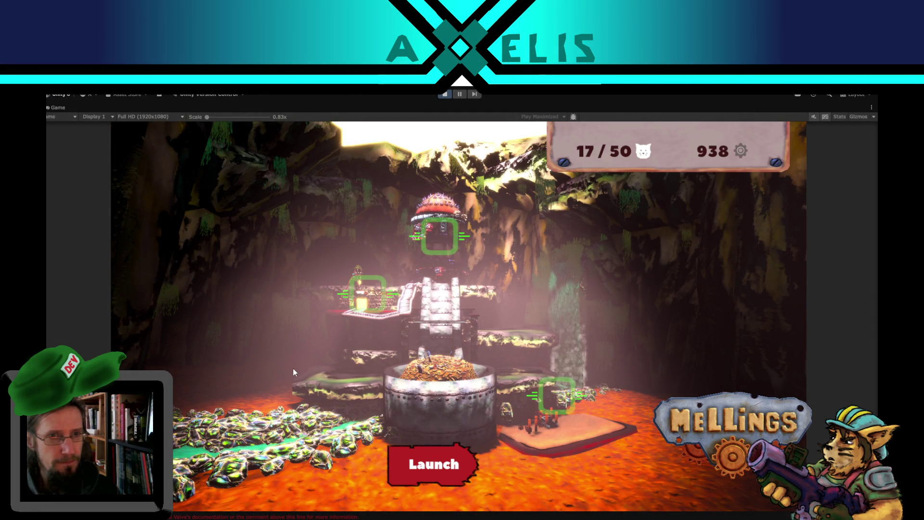
pyautogui.click(447, 474)
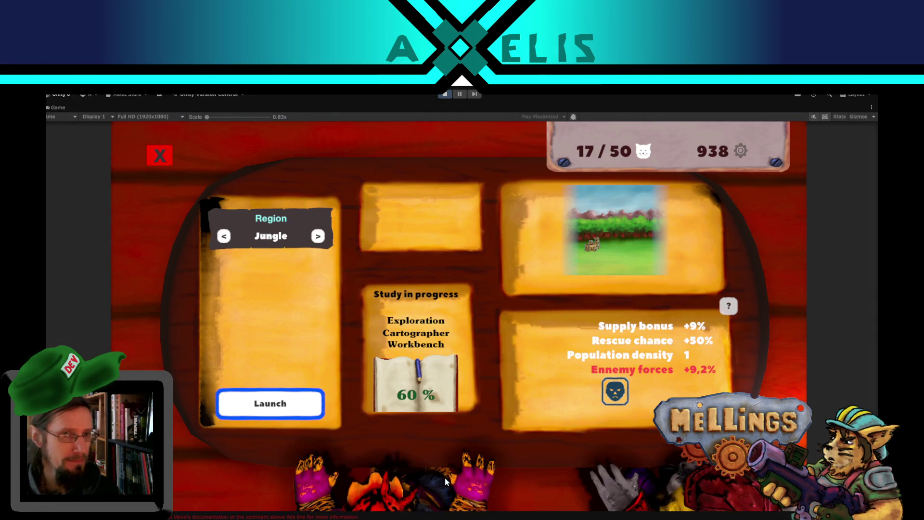
pyautogui.click(277, 404)
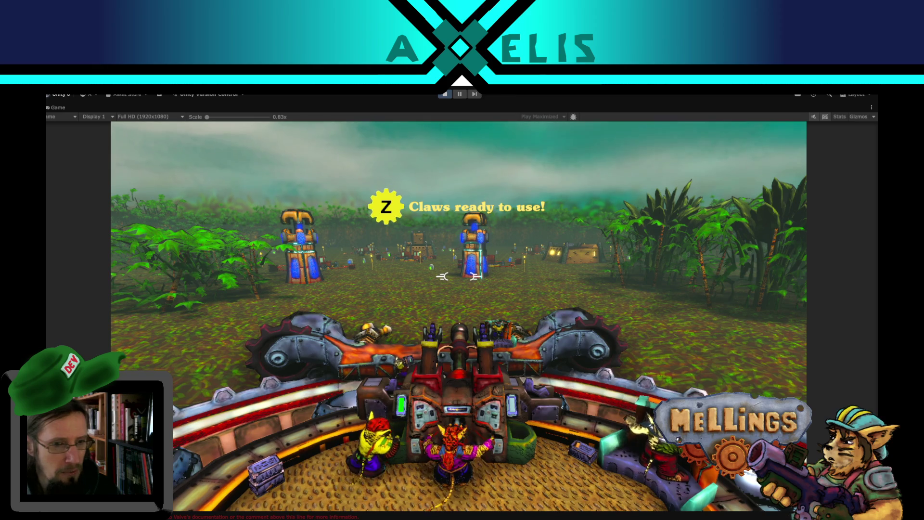
pyautogui.press('Escape')
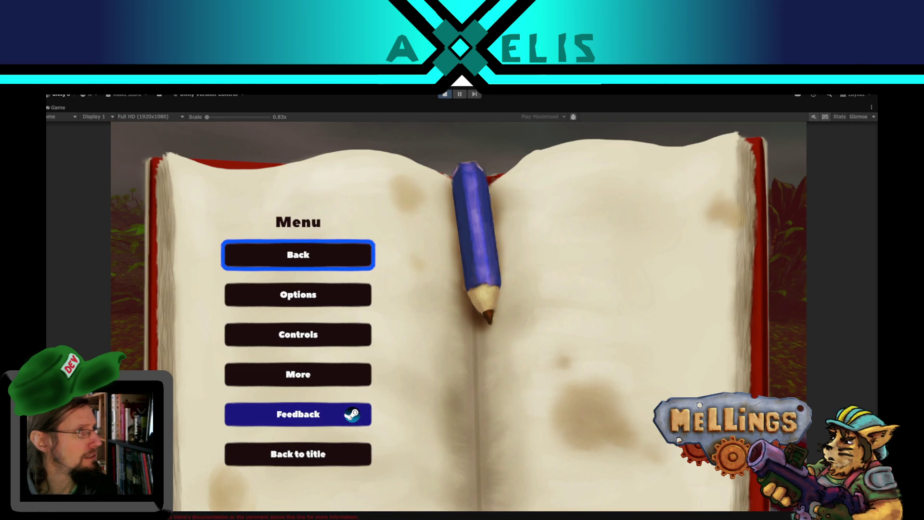
pyautogui.hotkey('alt', 'Tab')
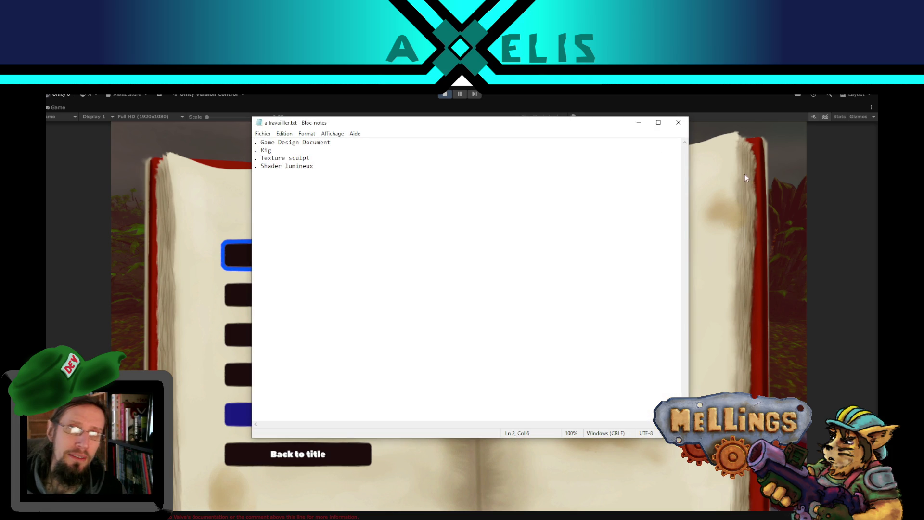
# Select the four lines of a travailler.txt, close Notepad and head toward Blender.
pyautogui.moveTo(324, 165); pyautogui.dragTo(225, 144)
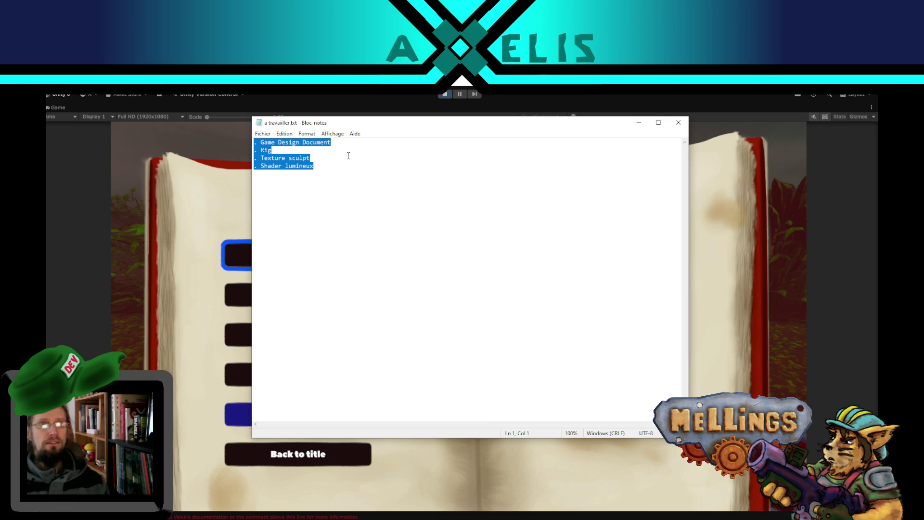
pyautogui.click(328, 162)
pyautogui.moveTo(327, 163); pyautogui.dragTo(233, 142)
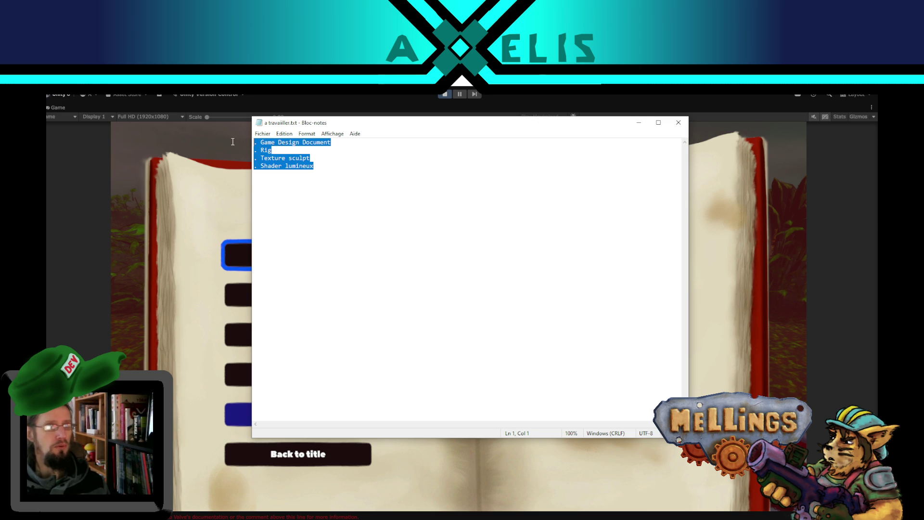
pyautogui.click(679, 123)
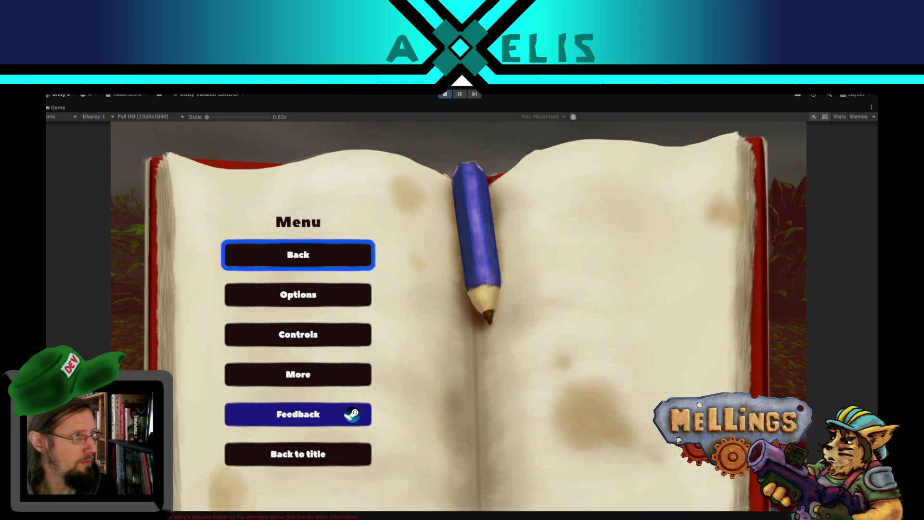
pyautogui.hotkey('ctrl', 'p')
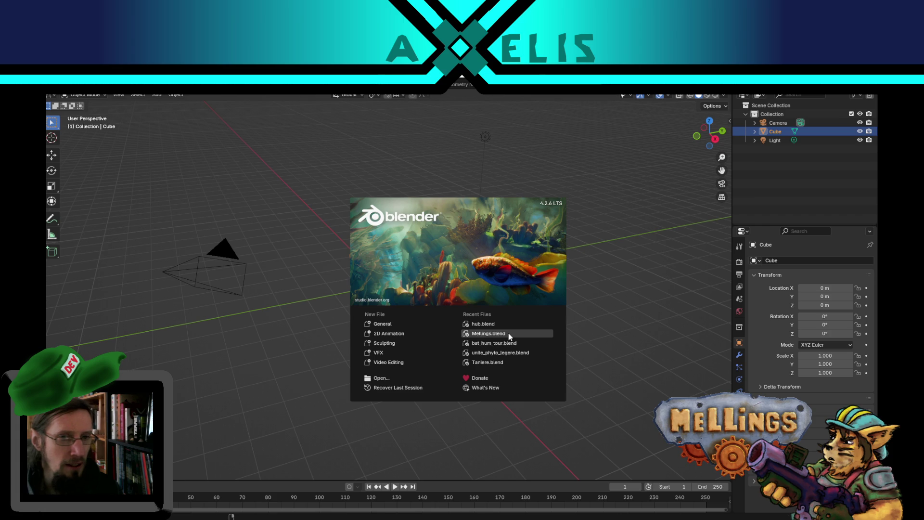
# Load Mellings.blend from Recent Files and switch to the Animation workspace.
pyautogui.click(489, 333)
pyautogui.moveTo(441, 327); pyautogui.dragTo(446, 325, button='middle')
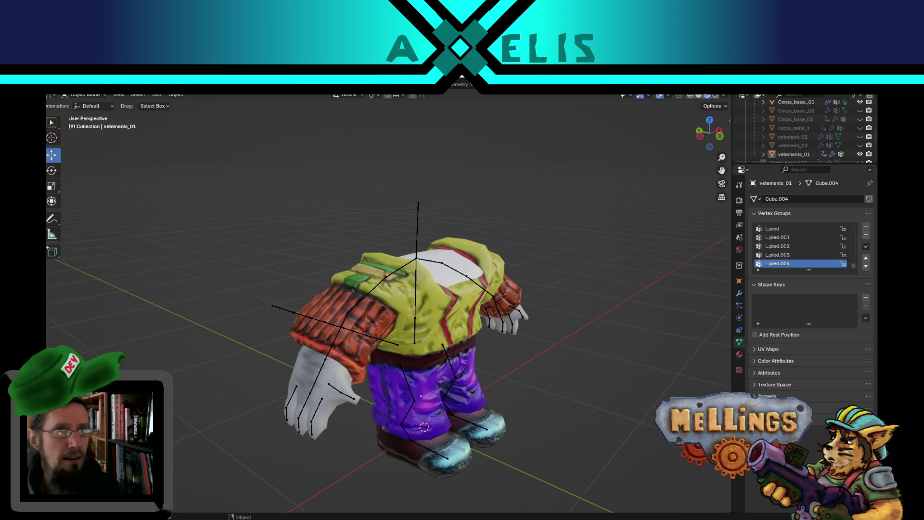
pyautogui.hotkey('ctrl', 'pagedown')
pyautogui.moveTo(415, 293)
pyautogui.mouseDown(button='middle')
pyautogui.moveTo(467, 283)
pyautogui.moveTo(448, 289)
pyautogui.mouseUp(button='middle')
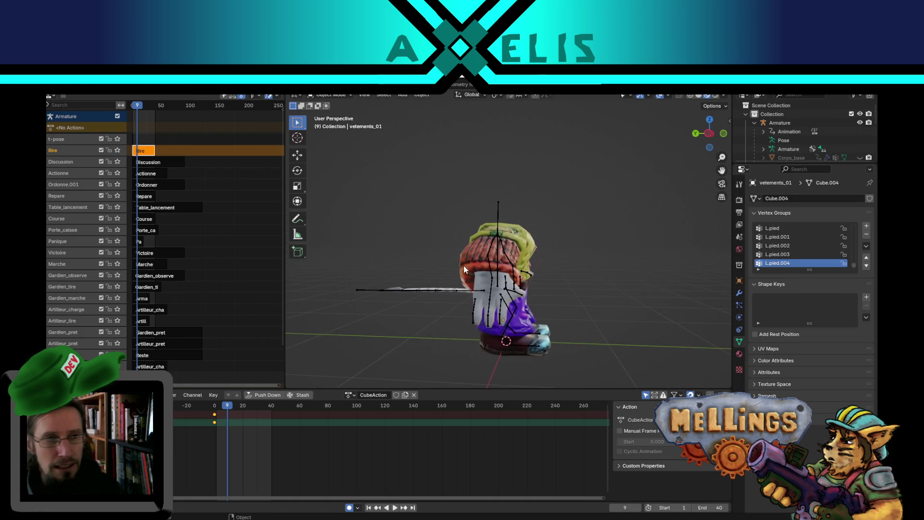
pyautogui.scroll(2, 449, 289)
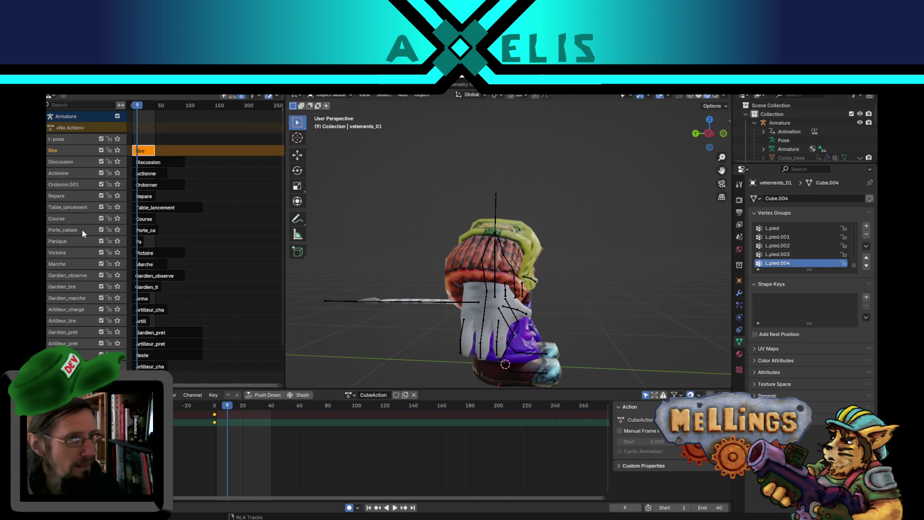
# Solo the Porte_caisse strip, start editing its stashed action and select the armature.
pyautogui.click(118, 230)
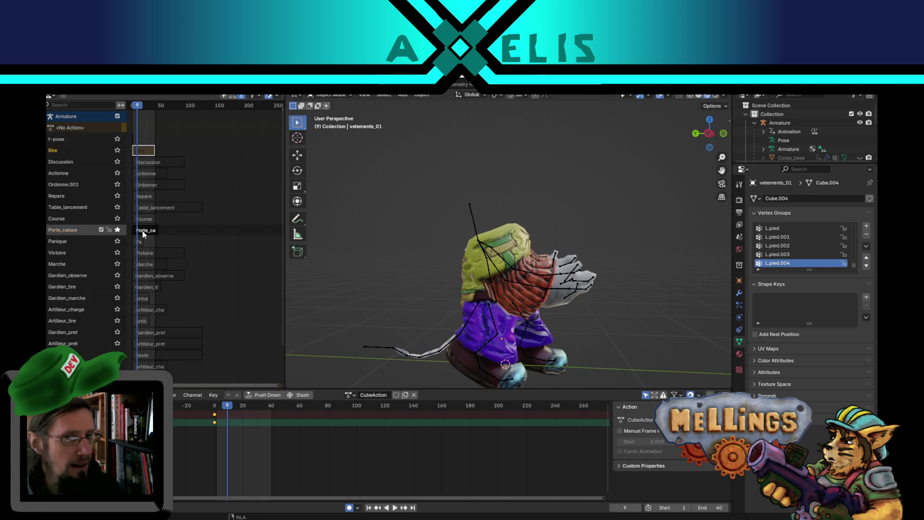
pyautogui.click(144, 232)
pyautogui.rightClick(146, 233)
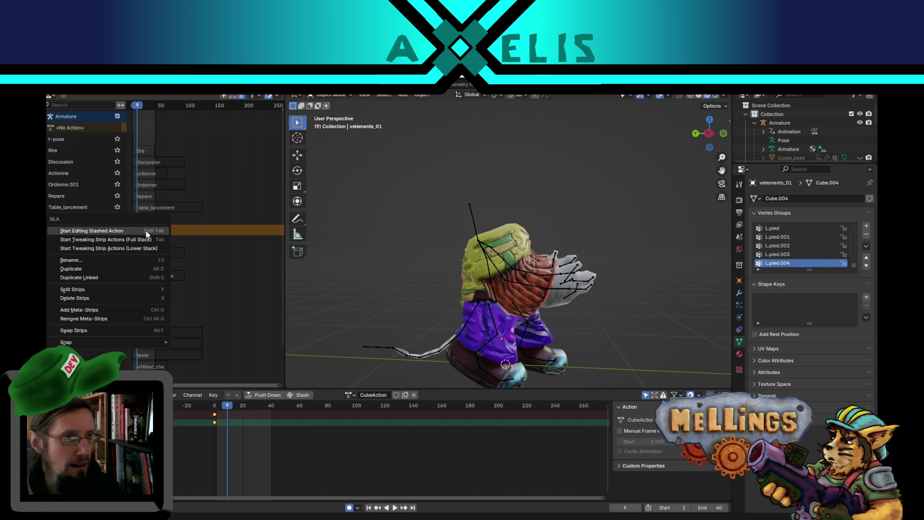
pyautogui.click(146, 231)
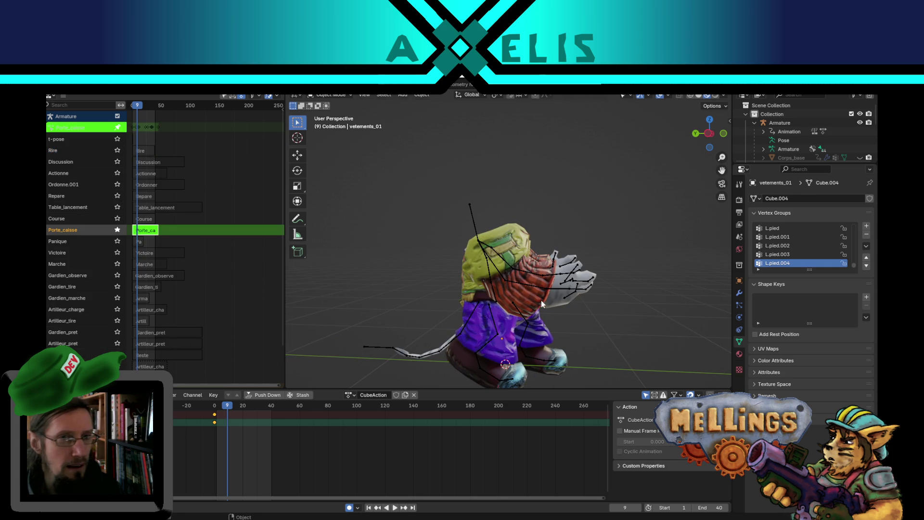
pyautogui.click(503, 276)
# Enter Pose Mode, select all bones and play back the Porte_caisse animation.
pyautogui.moveTo(570, 303)
pyautogui.mouseDown(button='middle')
pyautogui.moveTo(555, 323)
pyautogui.moveTo(535, 318)
pyautogui.moveTo(502, 330)
pyautogui.moveTo(530, 304)
pyautogui.moveTo(491, 243)
pyautogui.mouseUp(button='middle')
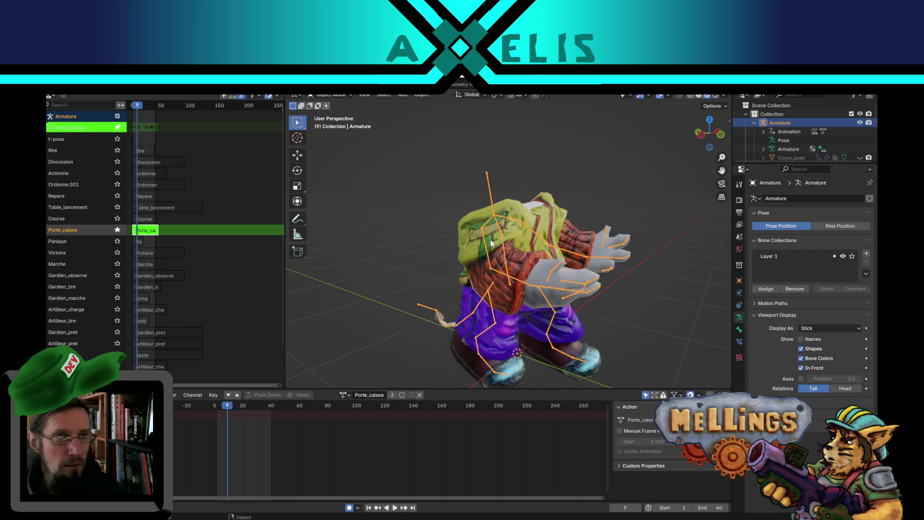
pyautogui.click(346, 96)
pyautogui.click(343, 123)
pyautogui.press('a')
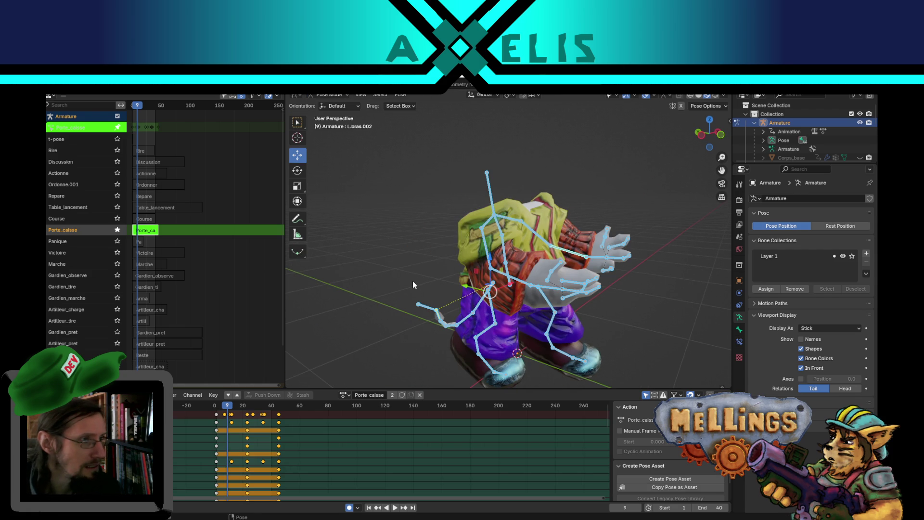
pyautogui.moveTo(442, 296)
pyautogui.mouseDown(button='middle')
pyautogui.moveTo(444, 318)
pyautogui.moveTo(395, 317)
pyautogui.moveTo(460, 311)
pyautogui.moveTo(470, 287)
pyautogui.moveTo(553, 293)
pyautogui.moveTo(556, 276)
pyautogui.moveTo(478, 281)
pyautogui.mouseUp(button='middle')
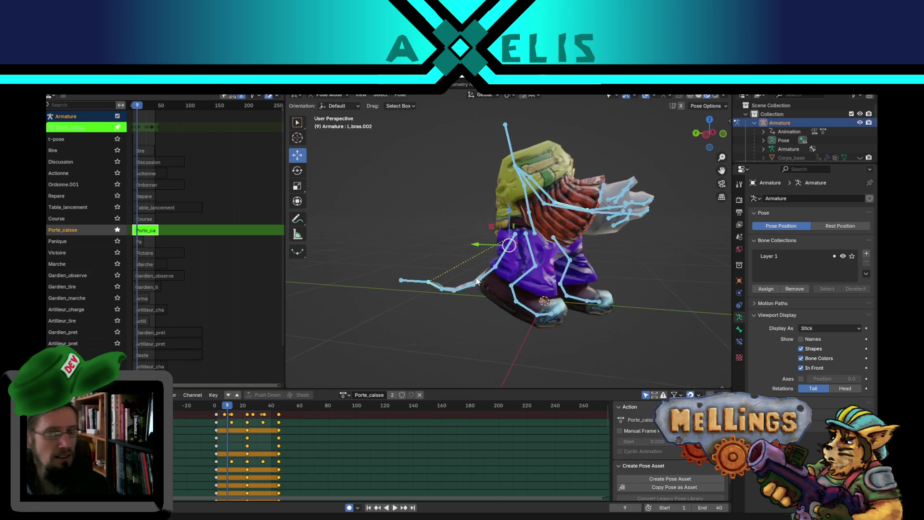
pyautogui.press('space')
pyautogui.moveTo(462, 311)
pyautogui.mouseDown(button='middle')
pyautogui.moveTo(427, 325)
pyautogui.moveTo(374, 318)
pyautogui.moveTo(569, 332)
pyautogui.moveTo(530, 318)
pyautogui.moveTo(532, 292)
pyautogui.moveTo(471, 264)
pyautogui.moveTo(394, 250)
pyautogui.moveTo(441, 286)
pyautogui.moveTo(419, 290)
pyautogui.moveTo(452, 294)
pyautogui.moveTo(508, 266)
pyautogui.moveTo(573, 296)
pyautogui.moveTo(489, 284)
pyautogui.moveTo(553, 291)
pyautogui.moveTo(581, 265)
pyautogui.moveTo(508, 239)
pyautogui.moveTo(606, 230)
pyautogui.moveTo(594, 217)
pyautogui.moveTo(622, 240)
pyautogui.mouseUp(button='middle')
pyautogui.click(567, 292)
pyautogui.scroll(3, 582, 266)
pyautogui.scroll(3, 563, 258)
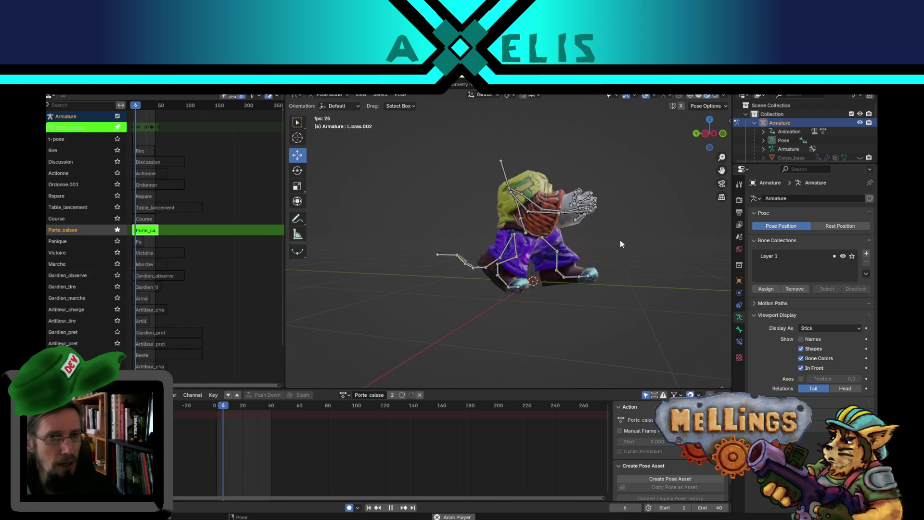
# Stop playback, check the R.pied.002 and R.pied.004 foot bones while stepping and replaying frames.
pyautogui.press('space')
pyautogui.click(528, 281)
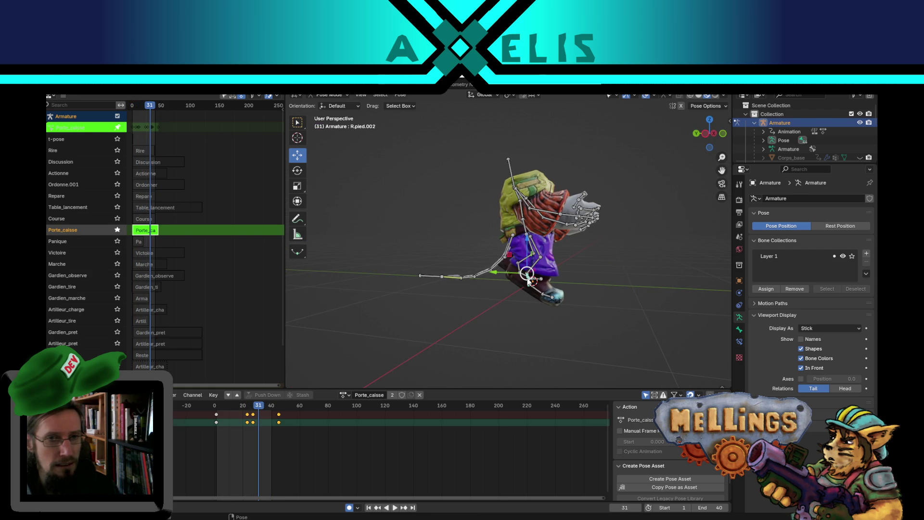
pyautogui.scroll(2, 561, 292)
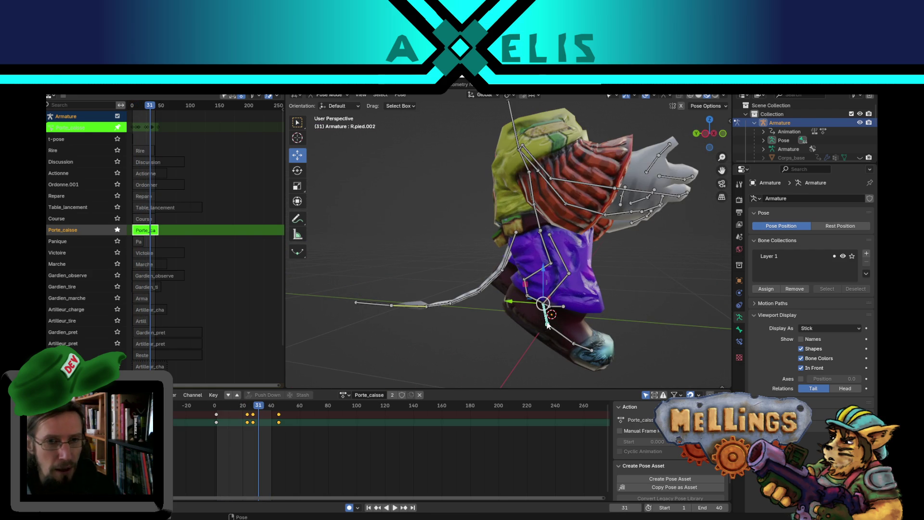
pyautogui.press('space')
pyautogui.click(519, 337)
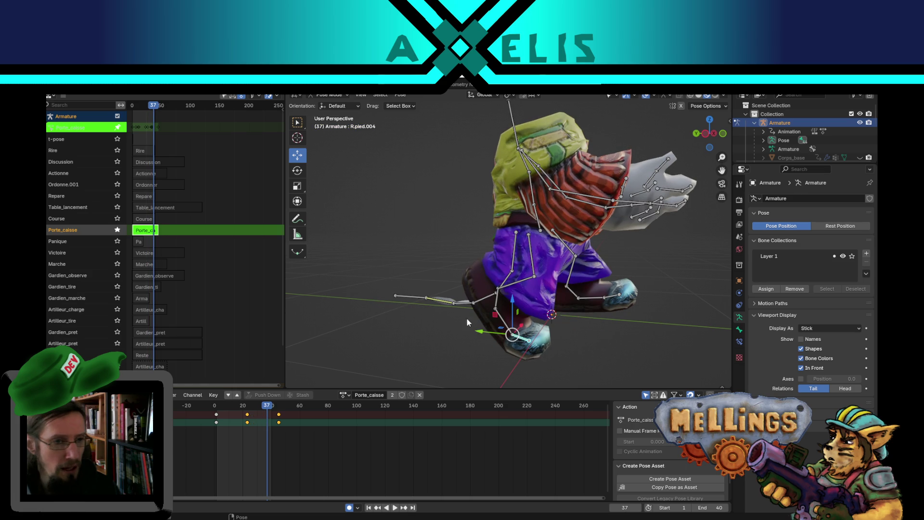
pyautogui.press('space')
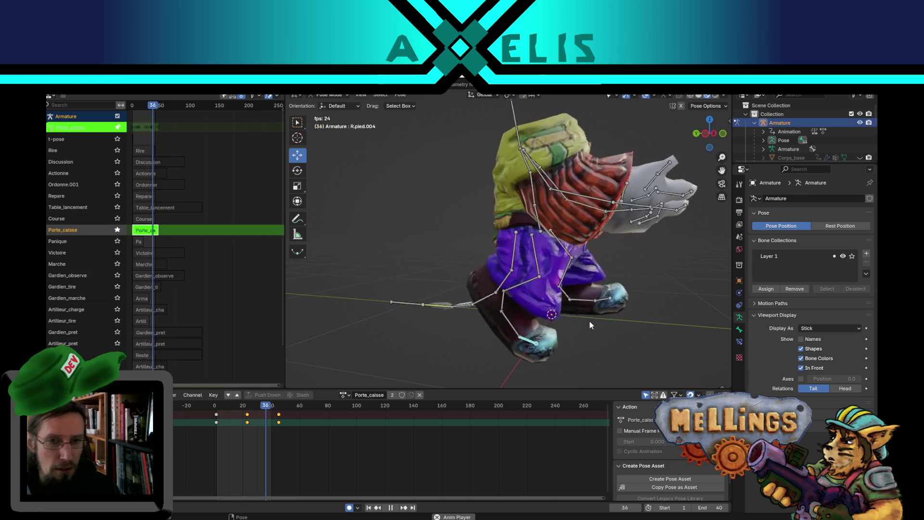
pyautogui.press('space')
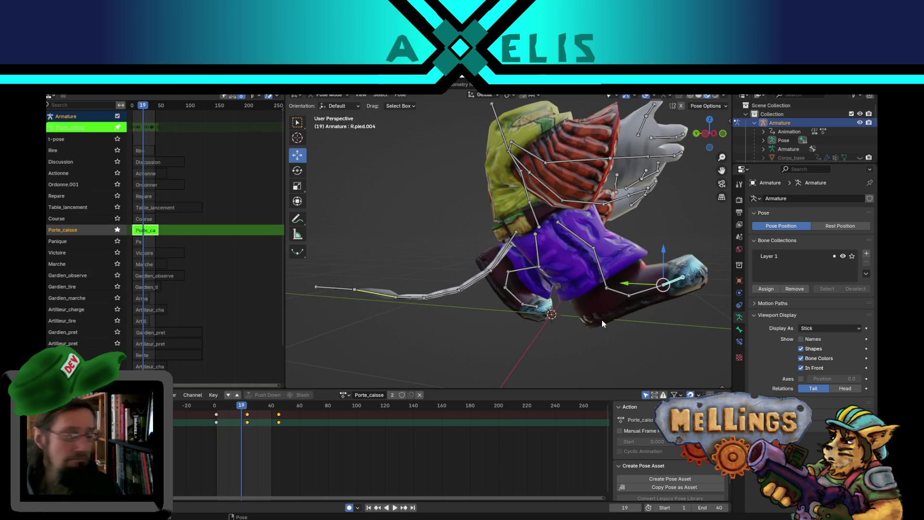
# Replay the motion from front, three-quarter and rear views, then select the long Bone.008.
pyautogui.moveTo(610, 310)
pyautogui.mouseDown(button='middle')
pyautogui.moveTo(568, 319)
pyautogui.moveTo(503, 306)
pyautogui.moveTo(584, 303)
pyautogui.mouseUp(button='middle')
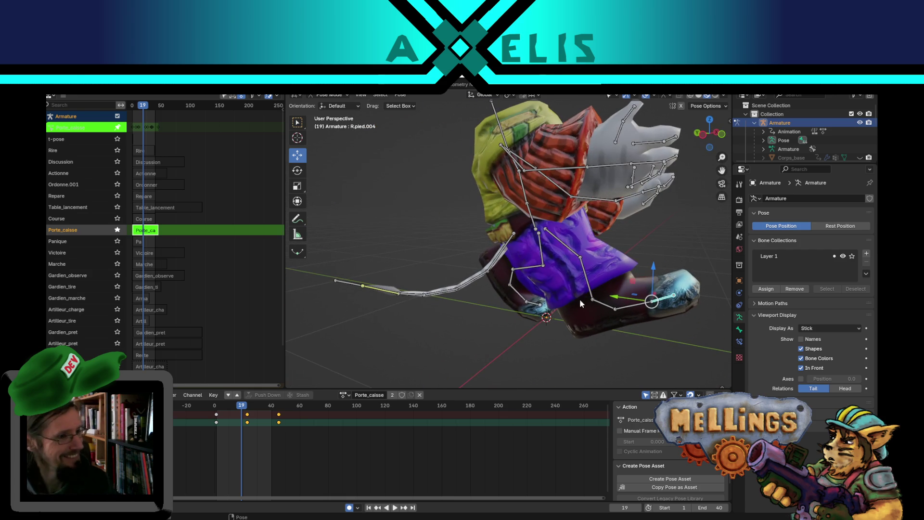
pyautogui.moveTo(597, 294)
pyautogui.mouseDown(button='middle')
pyautogui.moveTo(506, 267)
pyautogui.moveTo(617, 309)
pyautogui.moveTo(262, 326)
pyautogui.mouseUp(button='middle')
pyautogui.press('space')
pyautogui.press('space')
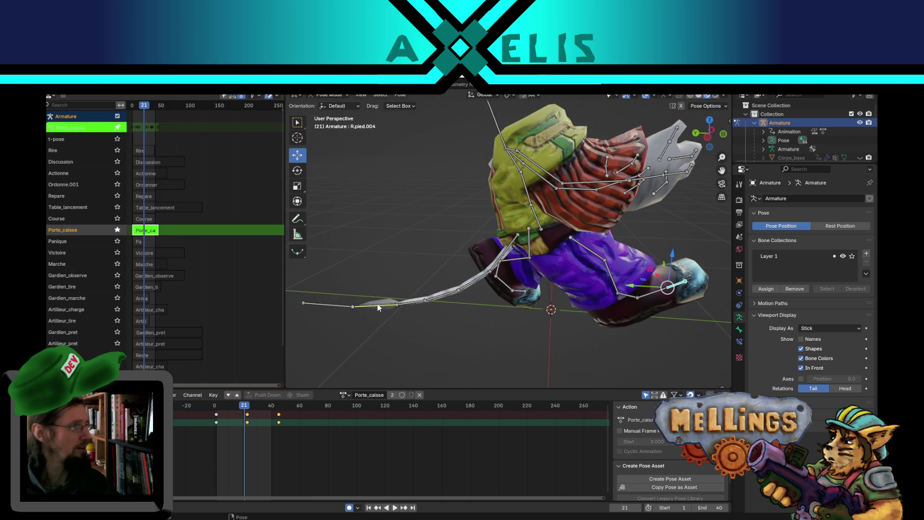
pyautogui.moveTo(389, 304)
pyautogui.mouseDown(button='middle')
pyautogui.moveTo(461, 304)
pyautogui.moveTo(419, 303)
pyautogui.mouseUp(button='middle')
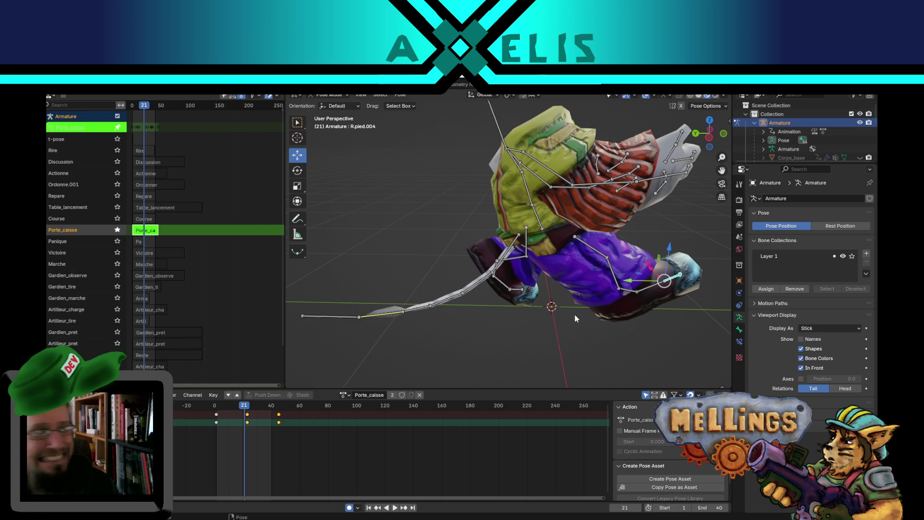
pyautogui.moveTo(572, 302)
pyautogui.mouseDown(button='middle')
pyautogui.moveTo(631, 296)
pyautogui.moveTo(619, 288)
pyautogui.mouseUp(button='middle')
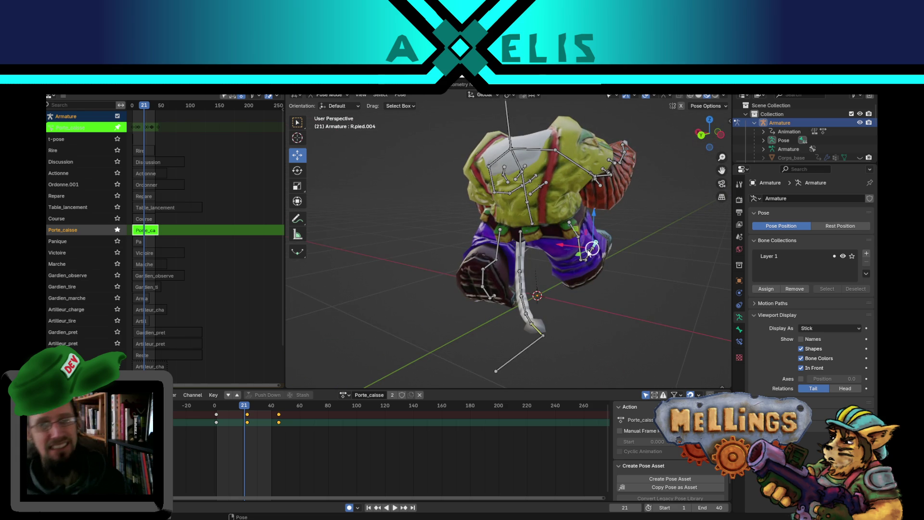
pyautogui.click(523, 264)
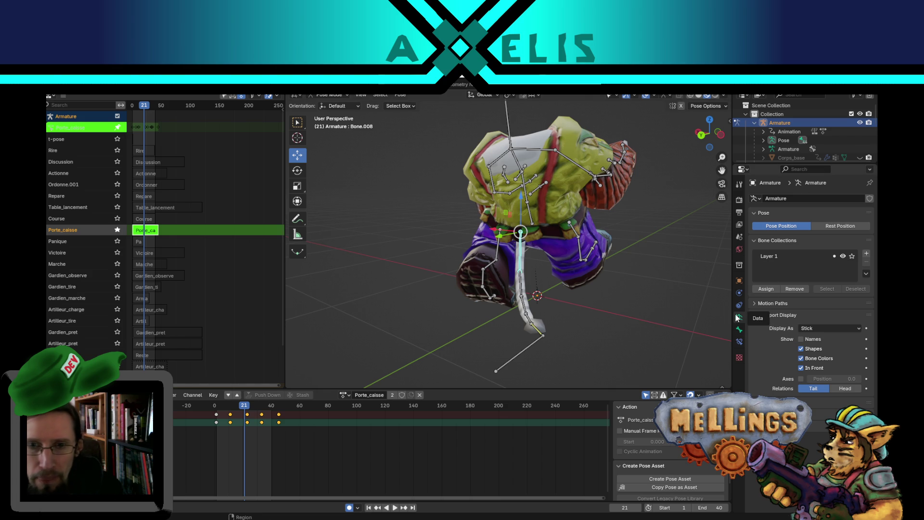
# Review the selected bone's transforms and the armature's Object Constraints add list.
pyautogui.click(739, 329)
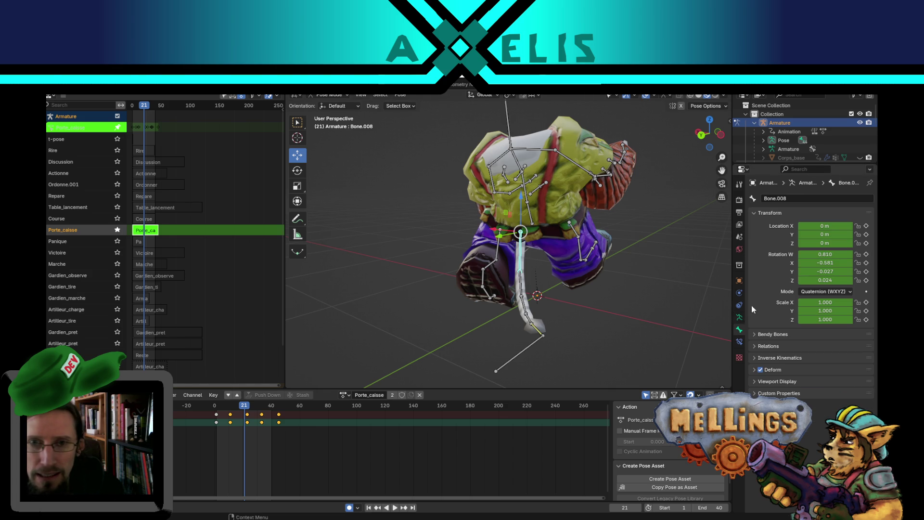
pyautogui.click(739, 319)
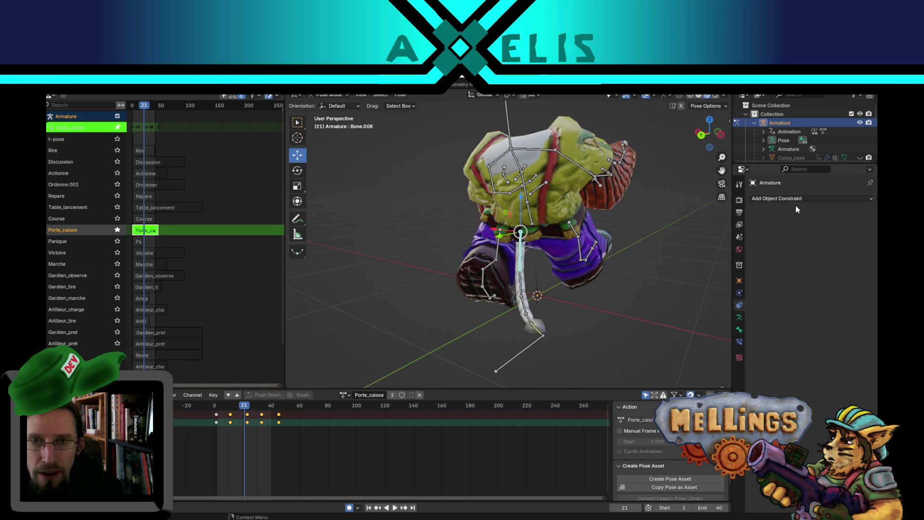
pyautogui.click(796, 199)
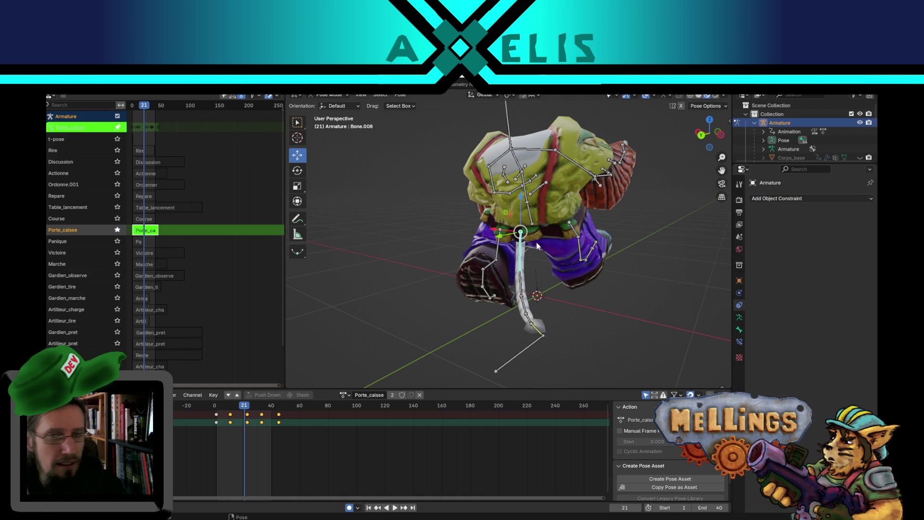
# Orbit around the posed character, apply the Porte_caisse pose and quit Blender with Ctrl+Q.
pyautogui.moveTo(638, 300); pyautogui.dragTo(612, 310, button='middle')
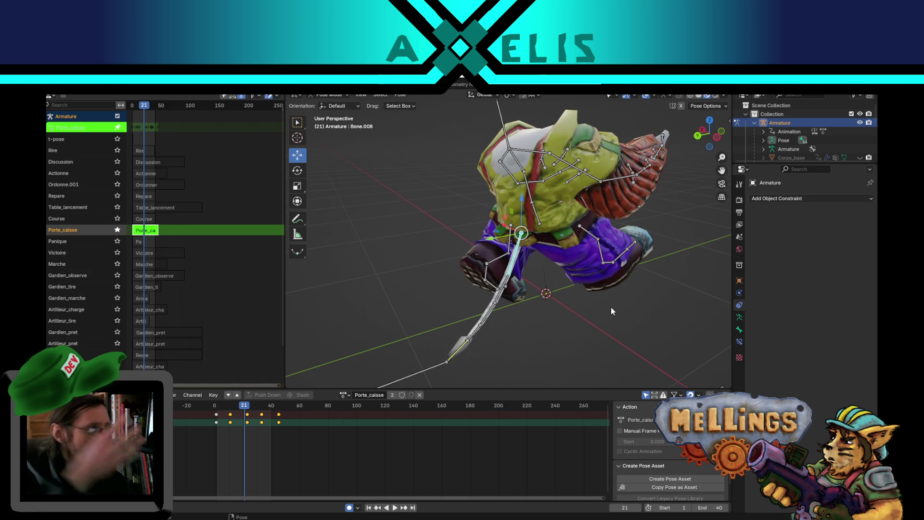
pyautogui.moveTo(622, 261); pyautogui.dragTo(546, 266, button='middle')
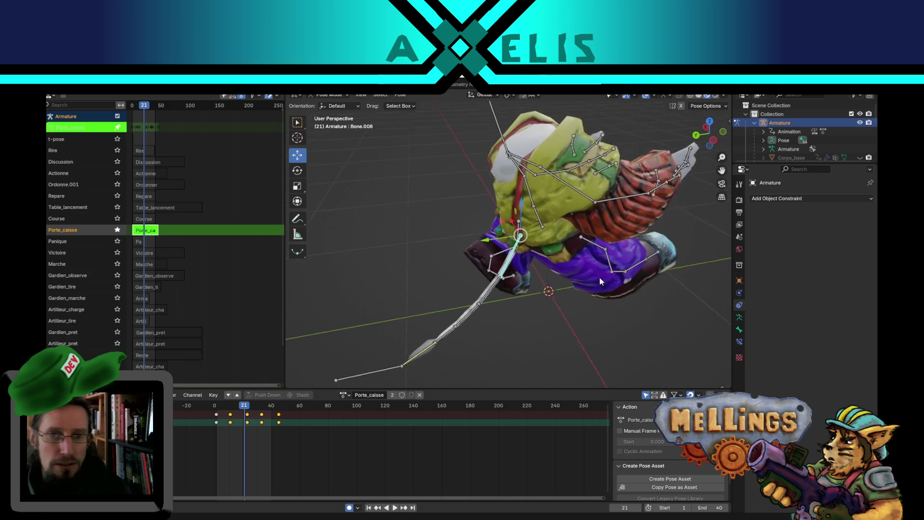
pyautogui.moveTo(462, 335); pyautogui.dragTo(513, 277, button='middle')
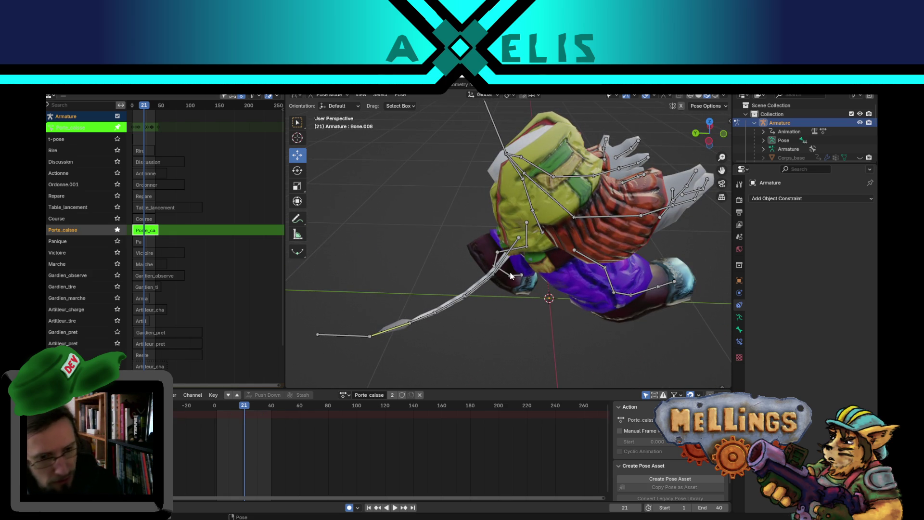
pyautogui.moveTo(519, 262)
pyautogui.mouseDown(button='middle')
pyautogui.moveTo(498, 179)
pyautogui.moveTo(462, 188)
pyautogui.mouseUp(button='middle')
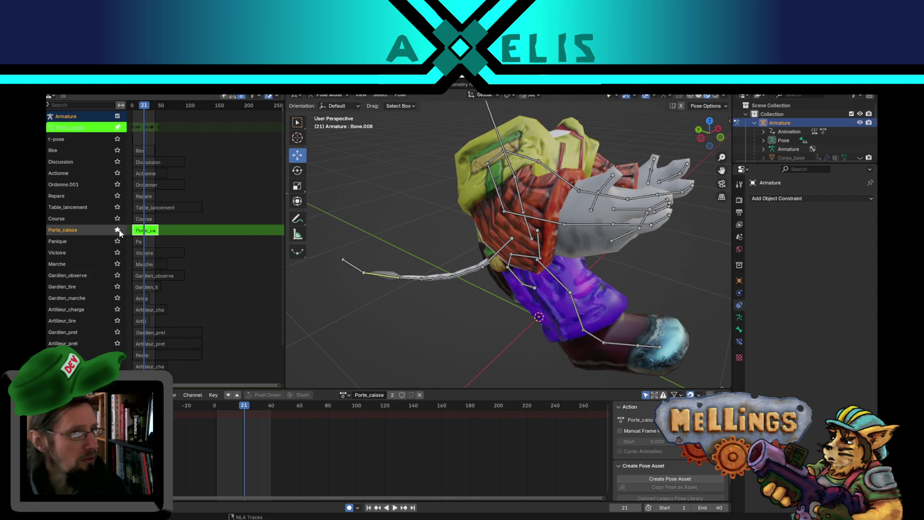
pyautogui.click(120, 232)
pyautogui.hotkey('ctrl', 'q')
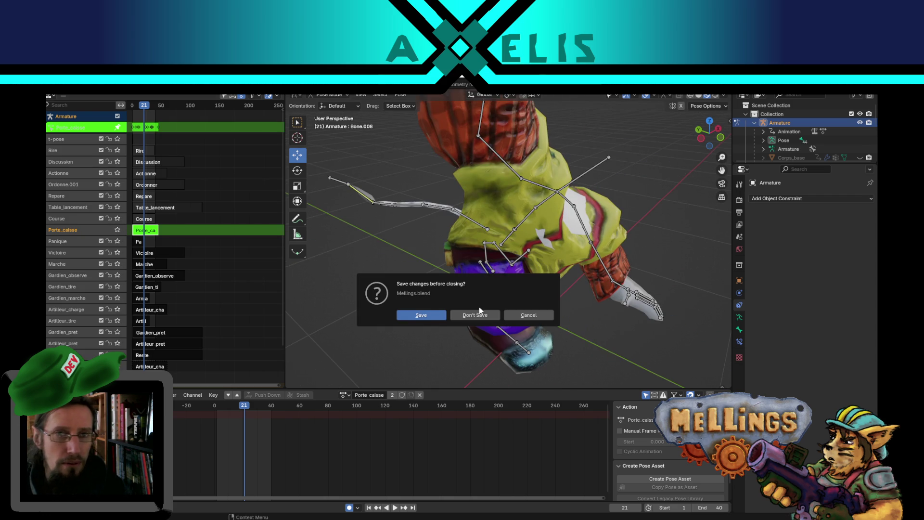
# Close the Blender file without saving, returning to the paused Mellings game.
pyautogui.click(484, 312)
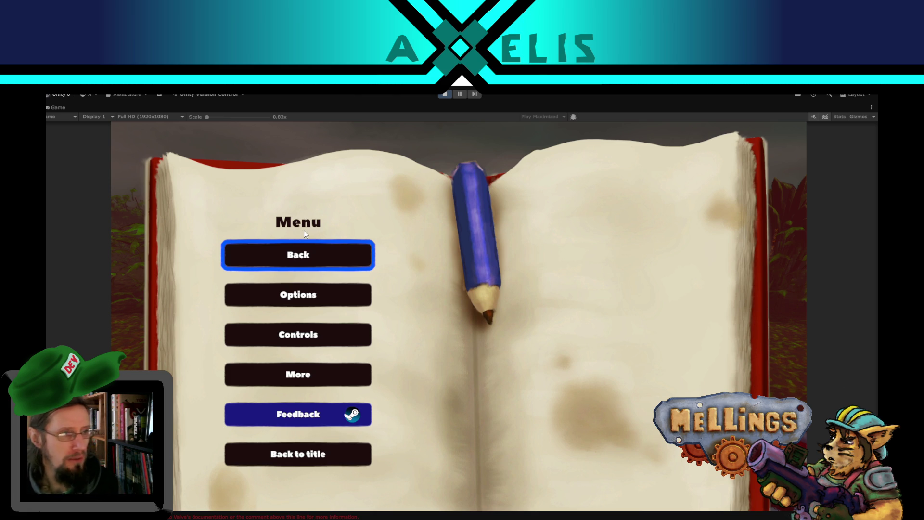
# Resume the mission, fire rockets at the towers, then launch the claws from the turret view.
pyautogui.click(346, 255)
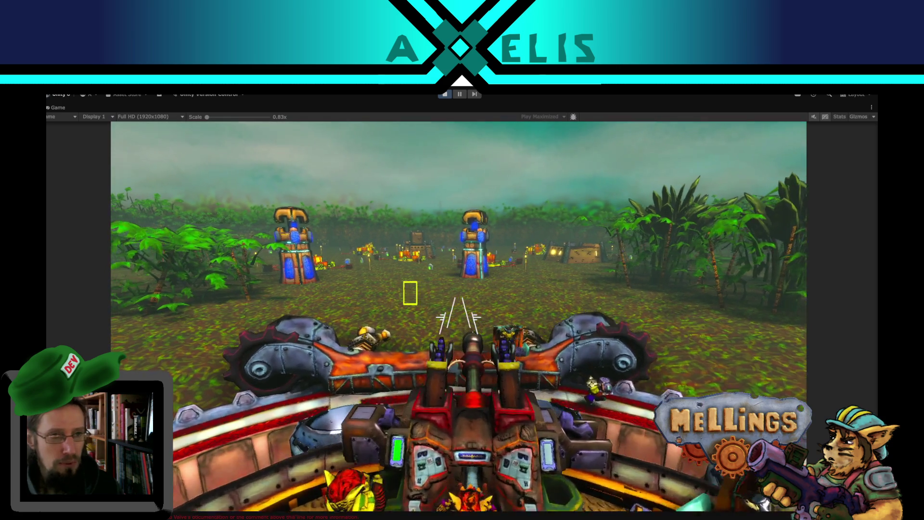
pyautogui.click(458, 315)
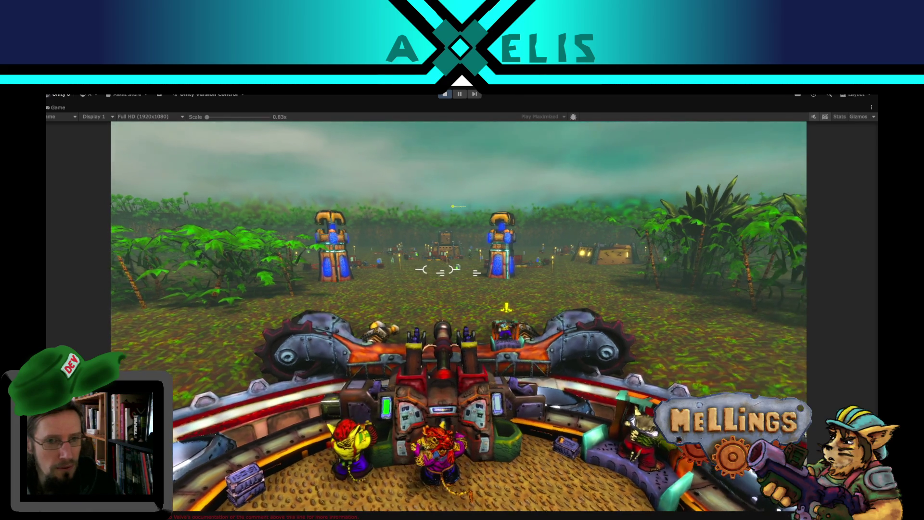
pyautogui.press('e')
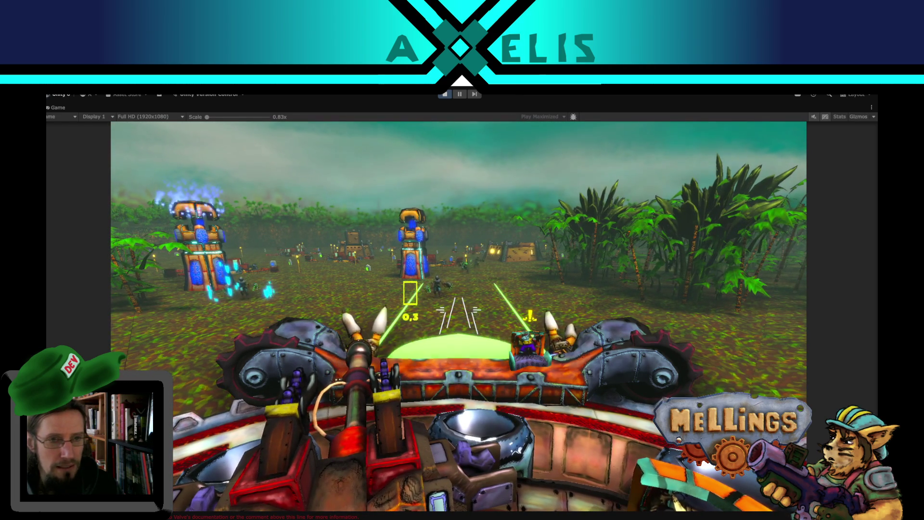
pyautogui.click(459, 314)
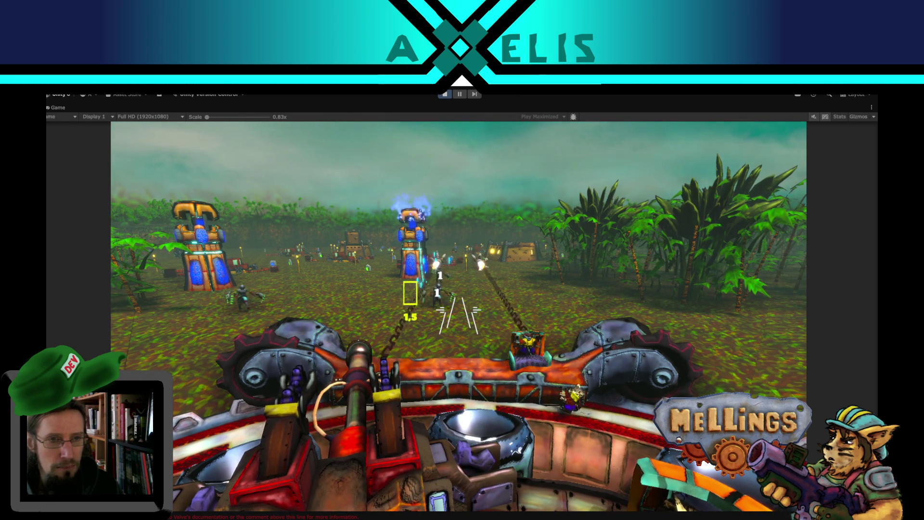
pyautogui.press('e')
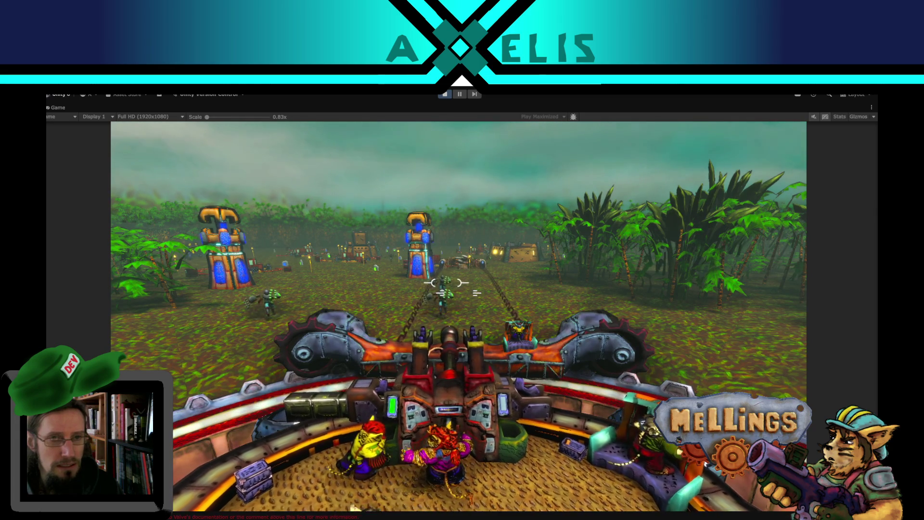
# Pause and stop the running game, then bring up Griffe.cs in the code editor.
pyautogui.press('Escape')
pyautogui.click(444, 95)
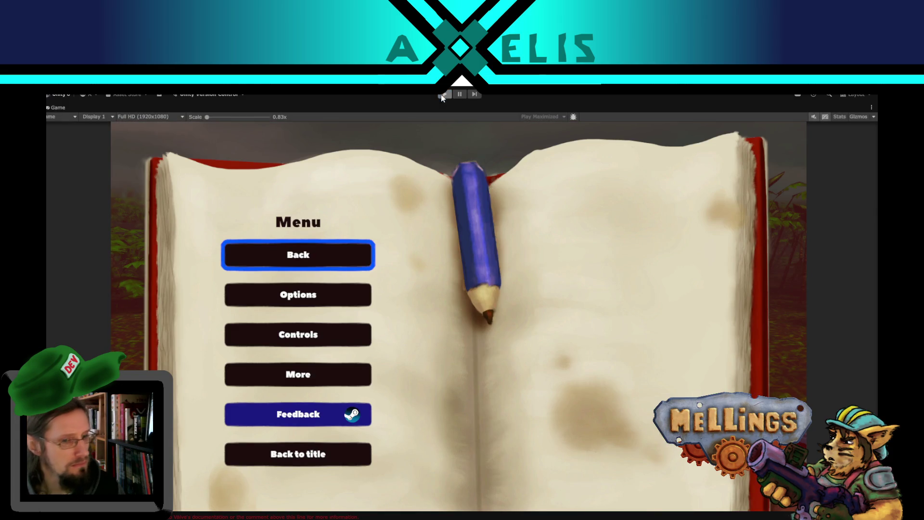
pyautogui.click(374, 516)
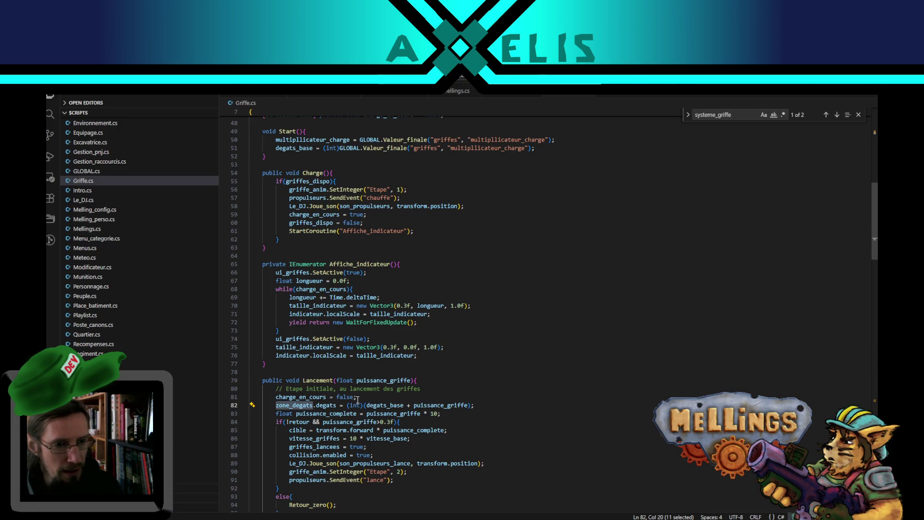
# Start a Debug.Log line above the damage assignment in Lancement, undoing an accidental duplicate.
pyautogui.press('Home')
pyautogui.press('Return')
pyautogui.press('Up')
pyautogui.write('Debug.Log($"')
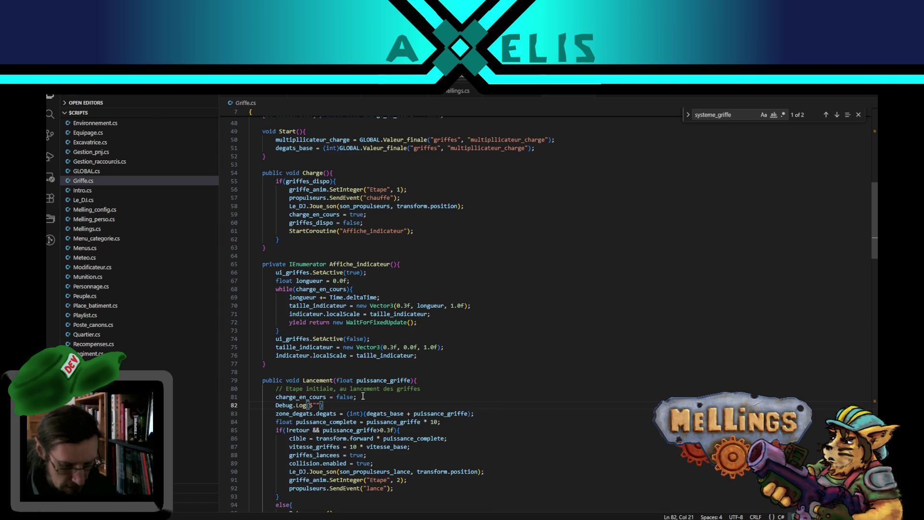
pyautogui.write('griffes! dégats de base {')
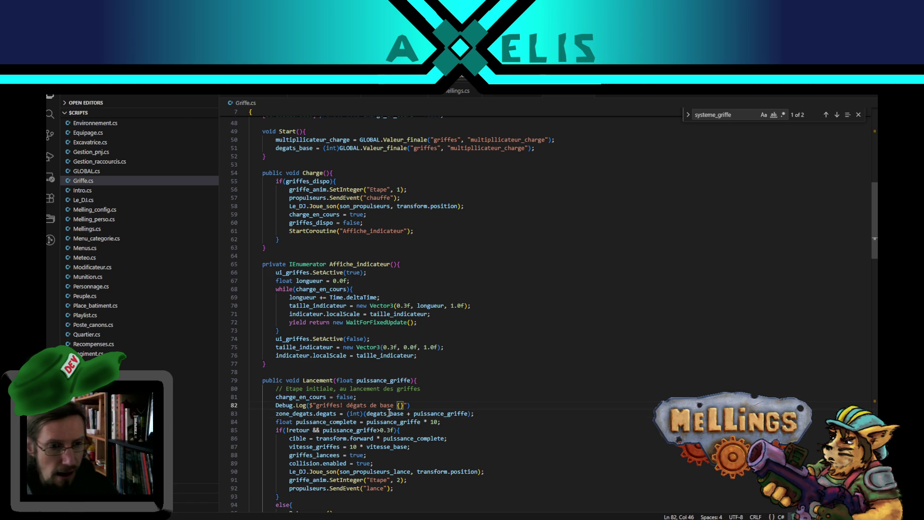
pyautogui.click(389, 413)
pyautogui.hotkey('ctrl', 'c')
pyautogui.click(399, 405)
pyautogui.hotkey('ctrl', 'v')
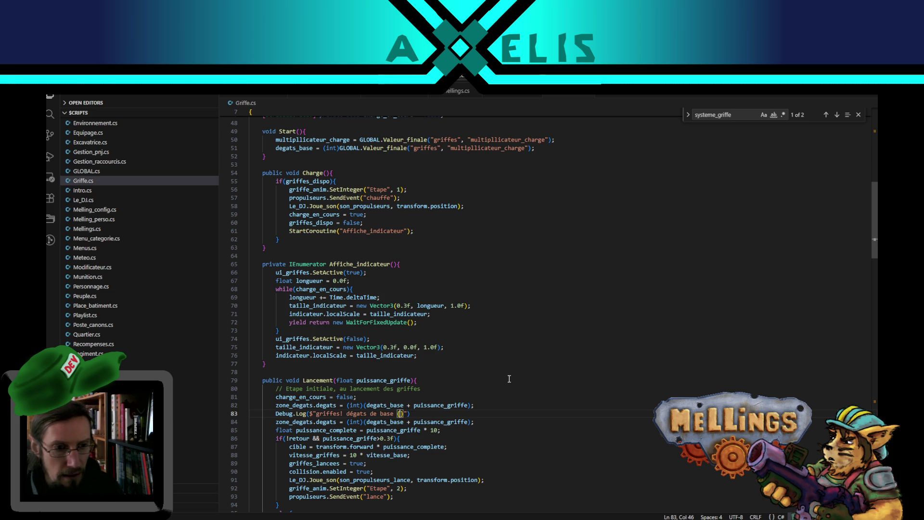
pyautogui.hotkey('ctrl', 'z')
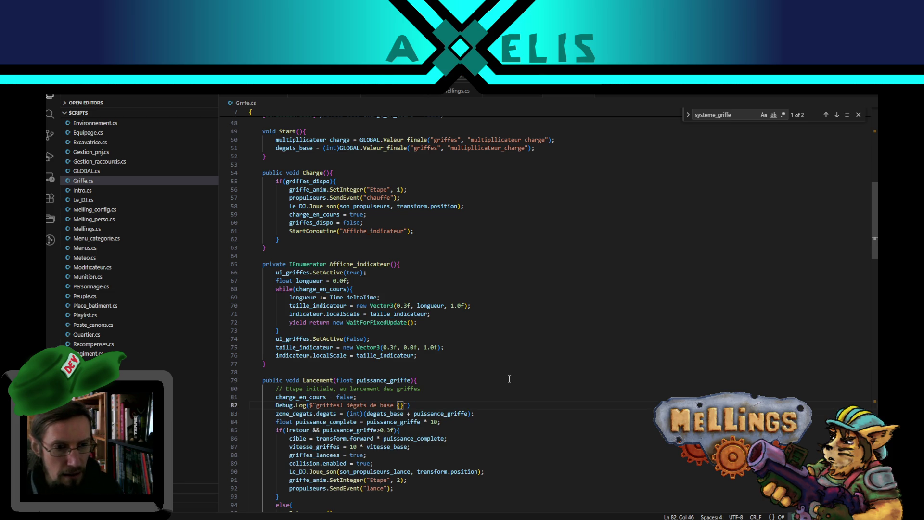
# Insert degats_base and puissance_griffe into the log's braces, save, and return to Unity.
pyautogui.doubleClick(394, 413)
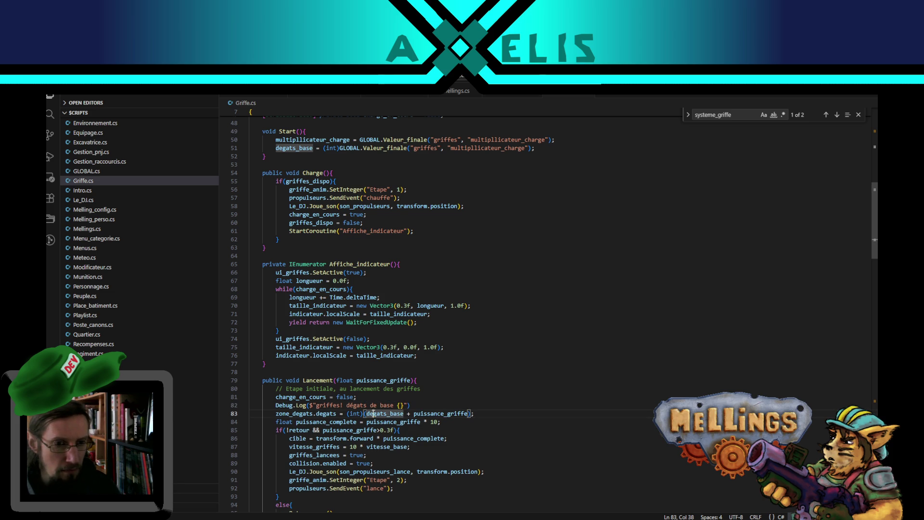
pyautogui.hotkey('ctrl', 'c')
pyautogui.click(400, 405)
pyautogui.hotkey('ctrl', 'v')
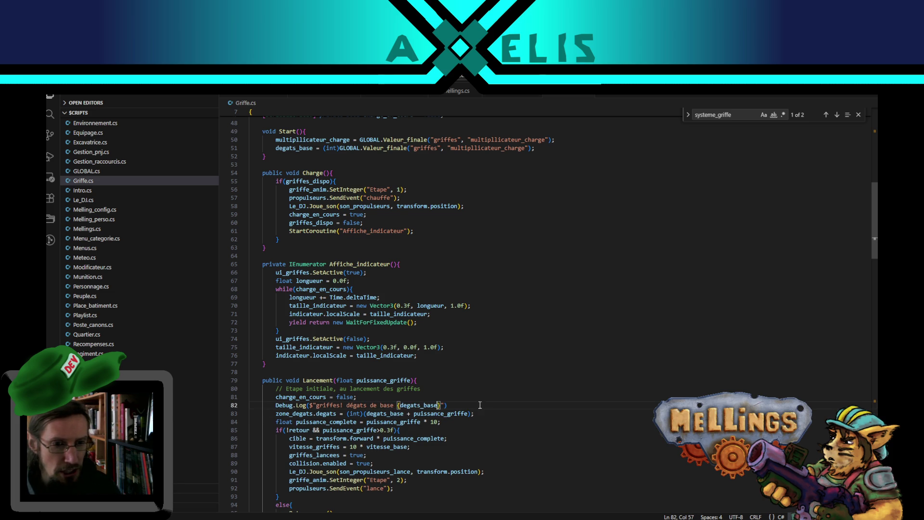
pyautogui.write('} et puissance de {}')
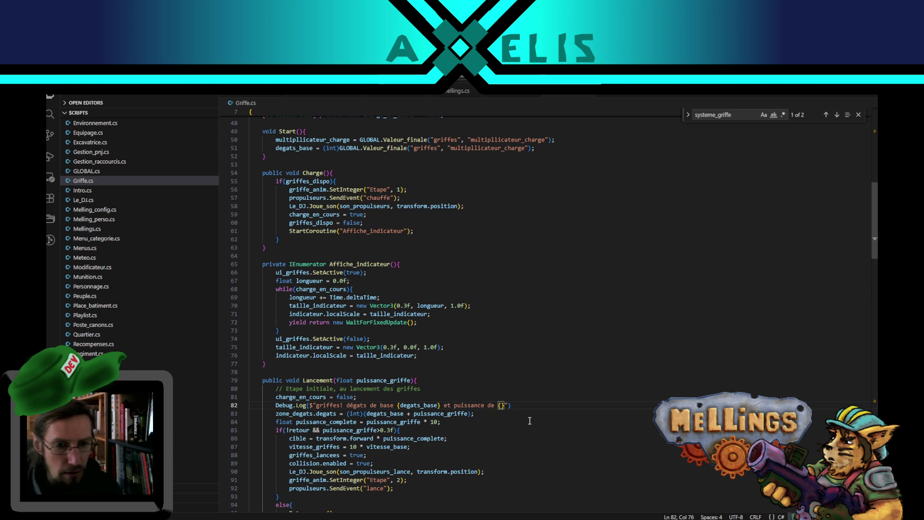
pyautogui.doubleClick(458, 412)
pyautogui.hotkey('ctrl', 'c')
pyautogui.click(498, 406)
pyautogui.hotkey('ctrl', 'v')
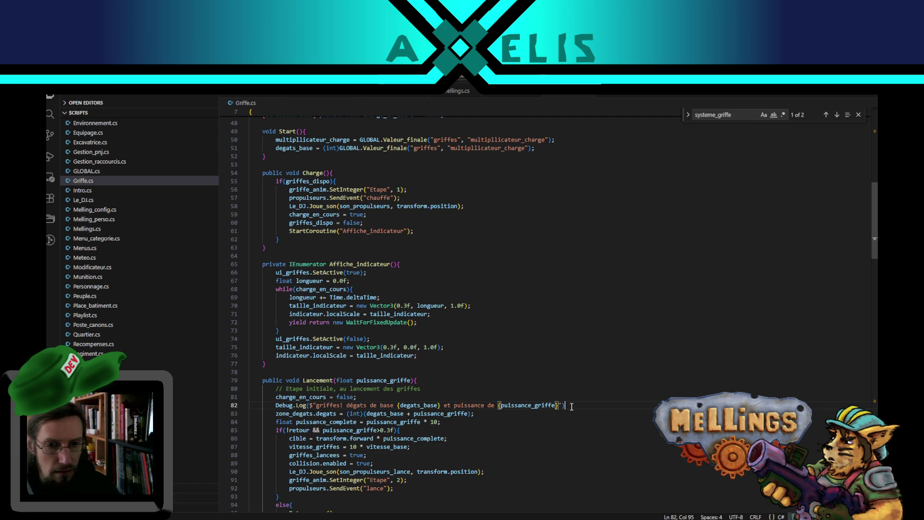
pyautogui.write(';')
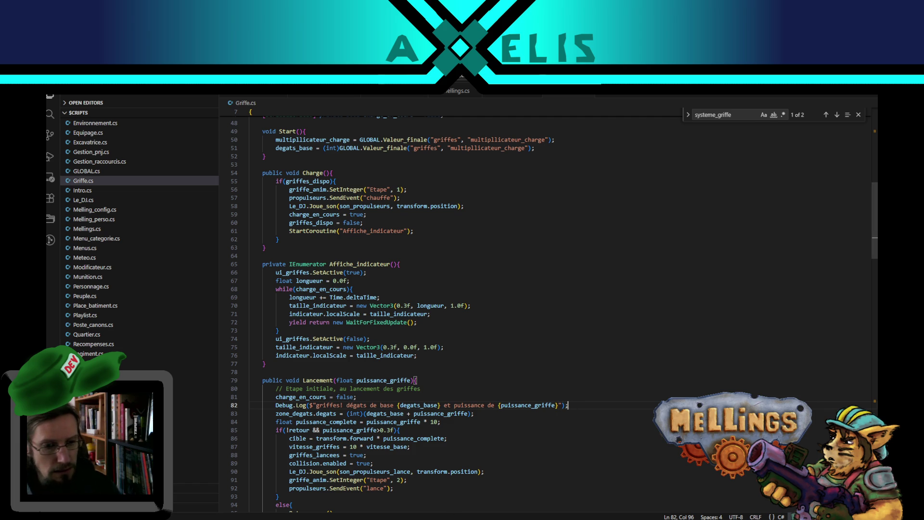
pyautogui.hotkey('alt', 'Tab')
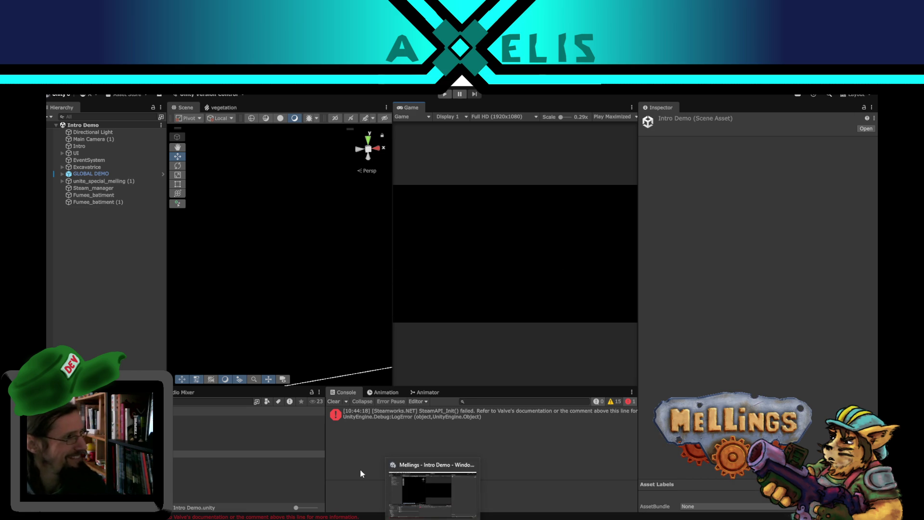
# Deselect the Intro Demo scene asset and run the game in the editor.
pyautogui.click(130, 316)
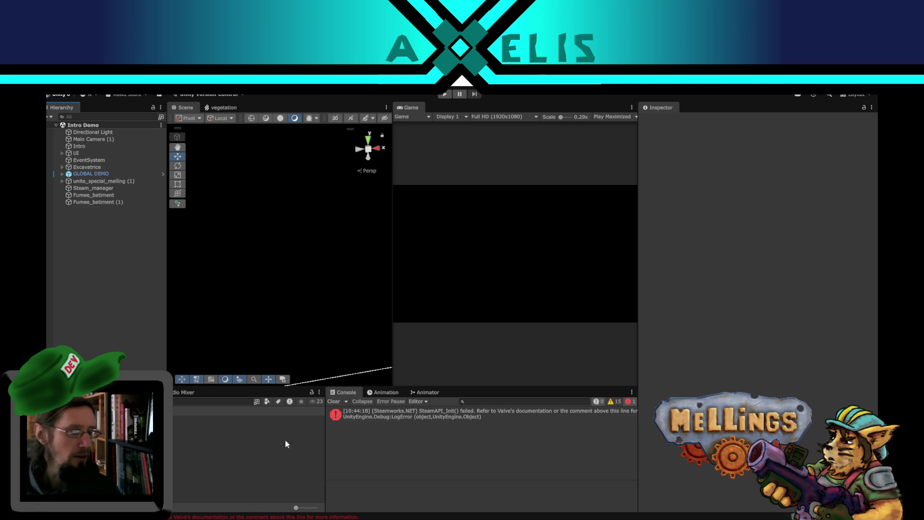
pyautogui.click(445, 95)
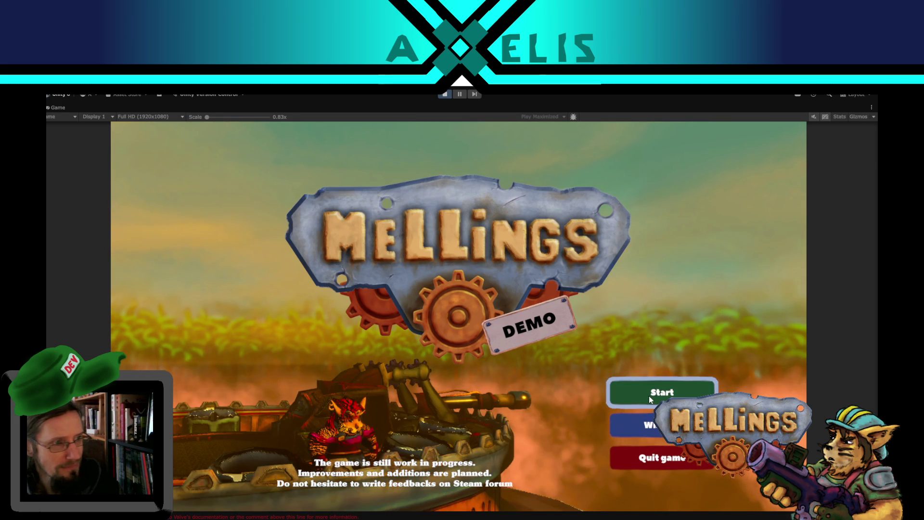
# Start a game, launch the Jungle expedition and fire the turret's claws.
pyautogui.click(650, 396)
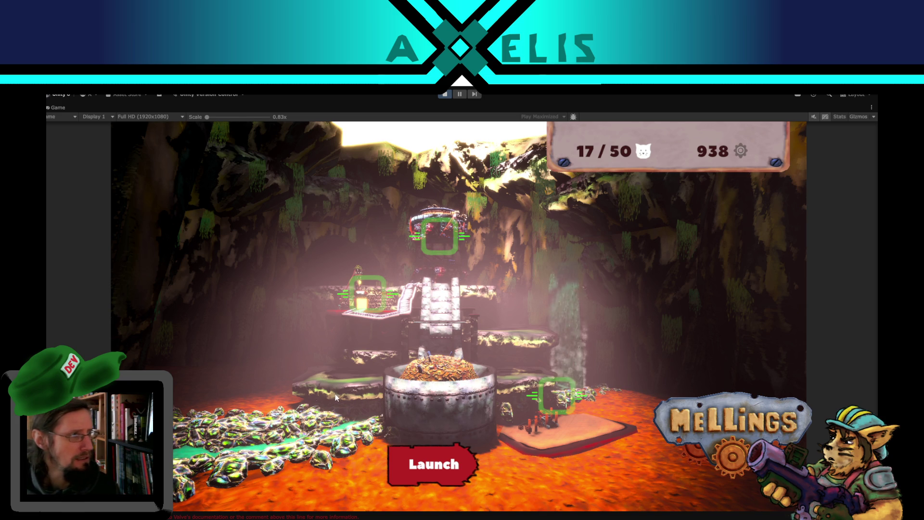
pyautogui.click(434, 464)
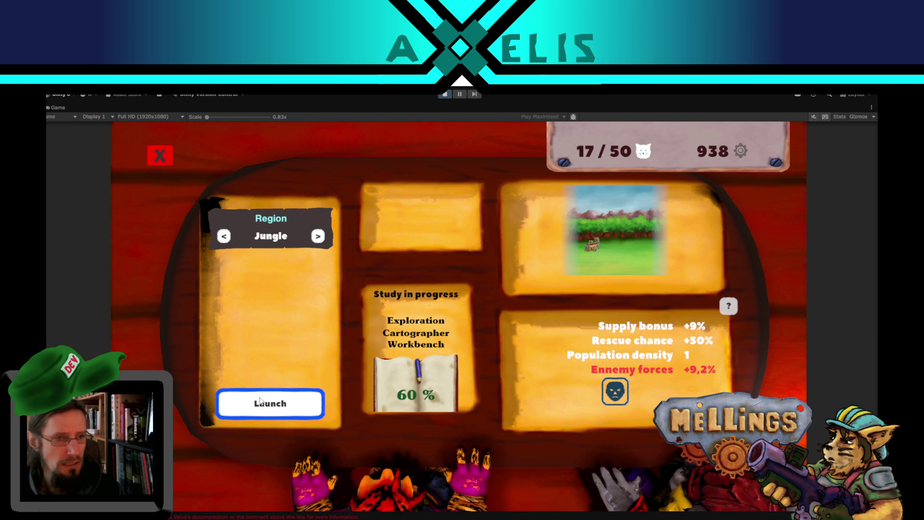
pyautogui.click(260, 401)
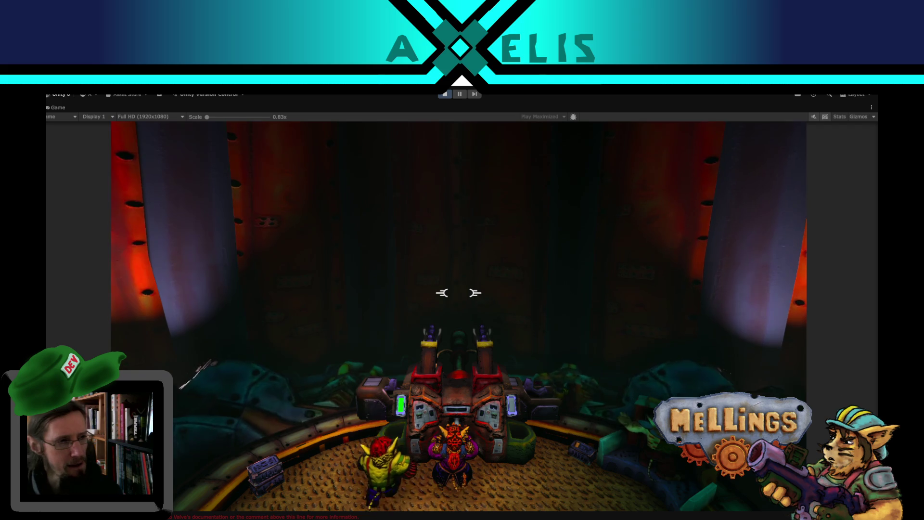
pyautogui.press('super')
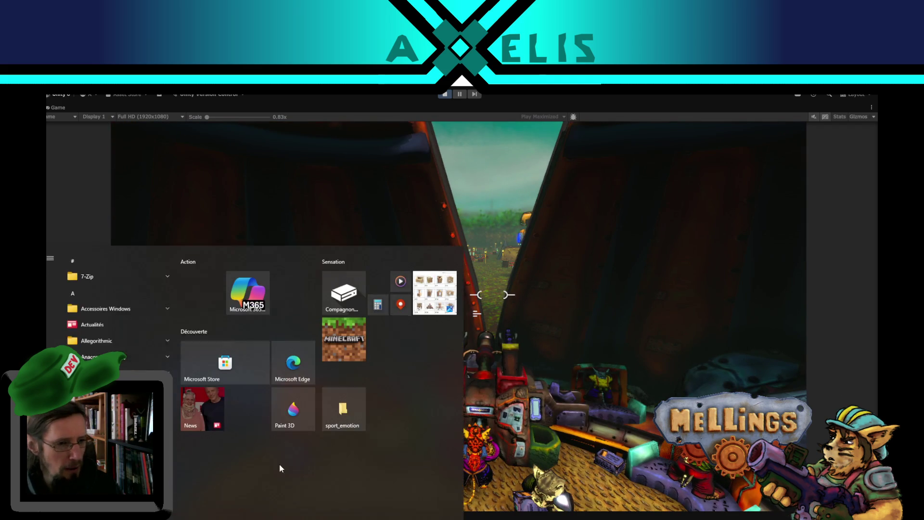
pyautogui.press('super')
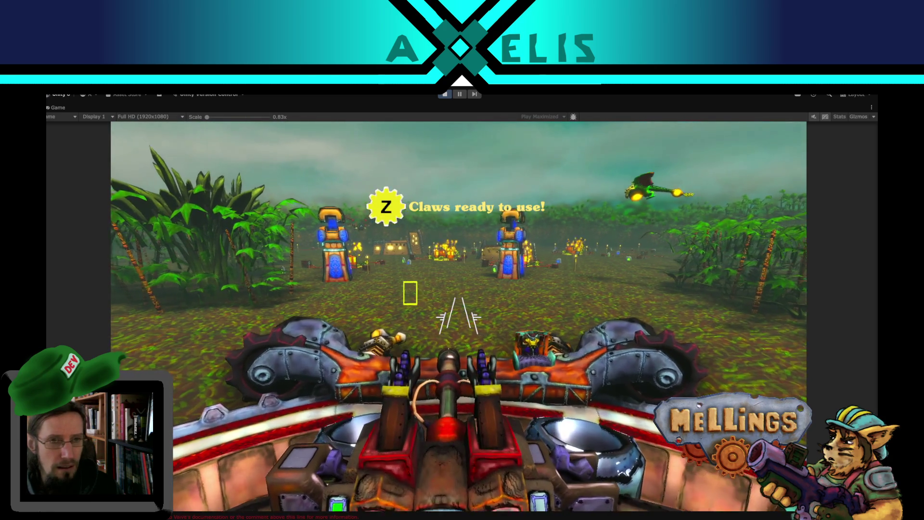
pyautogui.press('z')
pyautogui.press('z')
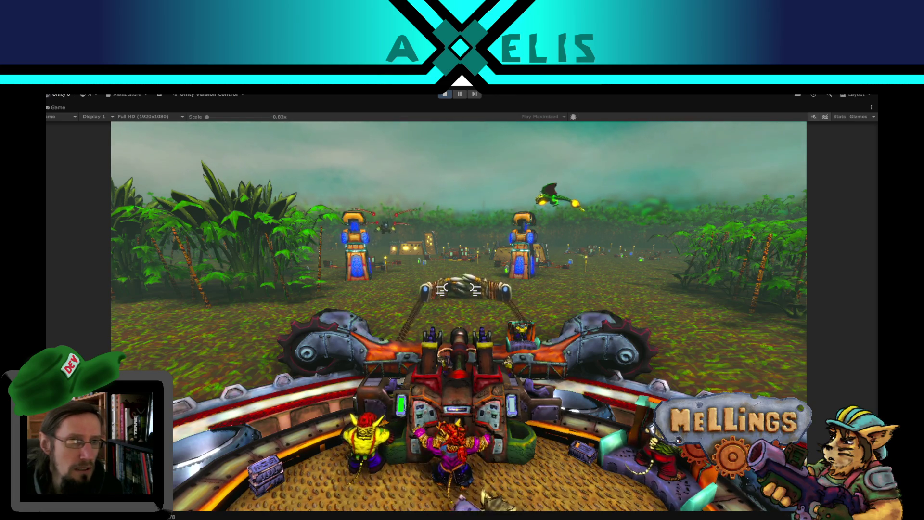
# Pause and stop the game, then switch back to Griffe.cs.
pyautogui.press('Escape')
pyautogui.click(445, 96)
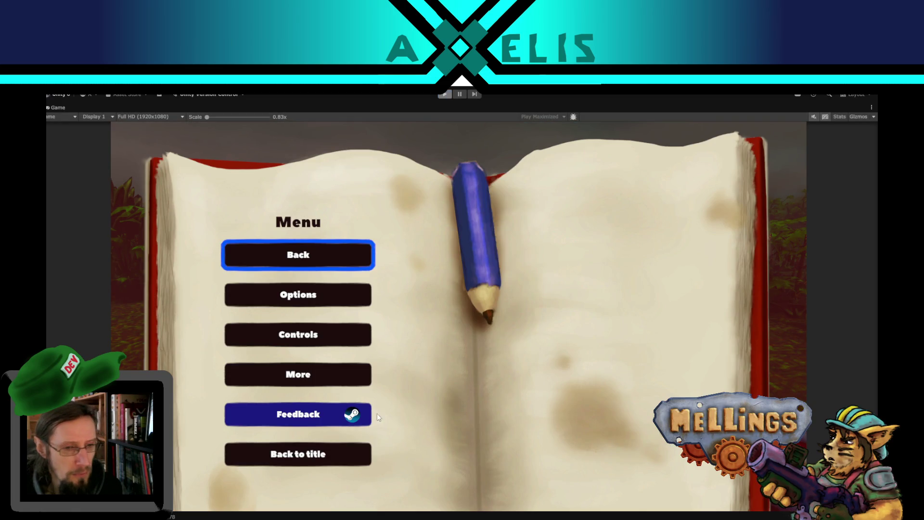
pyautogui.hotkey('alt', 'Tab')
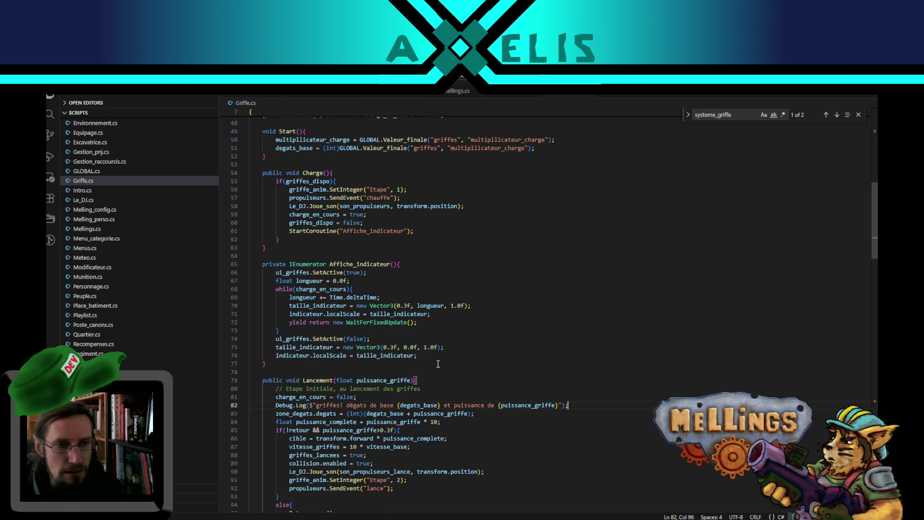
pyautogui.scroll(5, 453, 200)
# Change line 51's key to "degats" so degats_base reads the griffes damage, save and return to Unity.
pyautogui.doubleClick(287, 279)
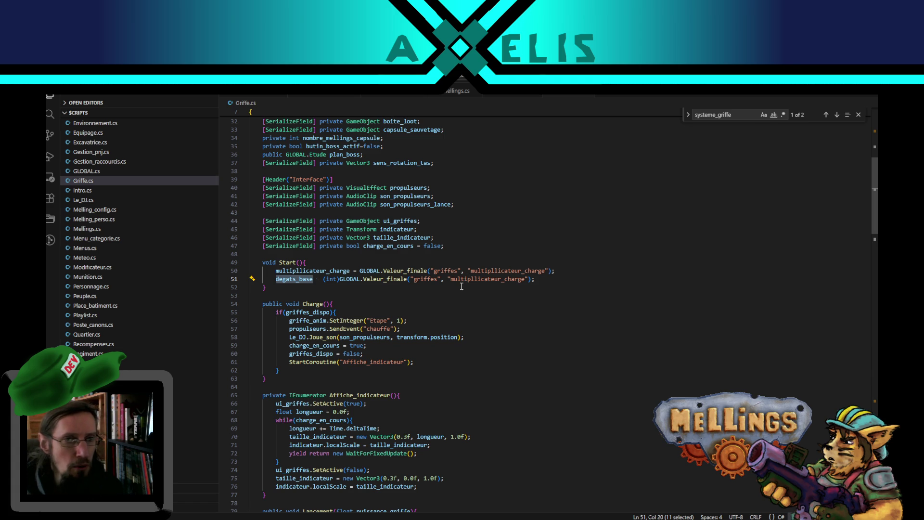
pyautogui.doubleClick(470, 279)
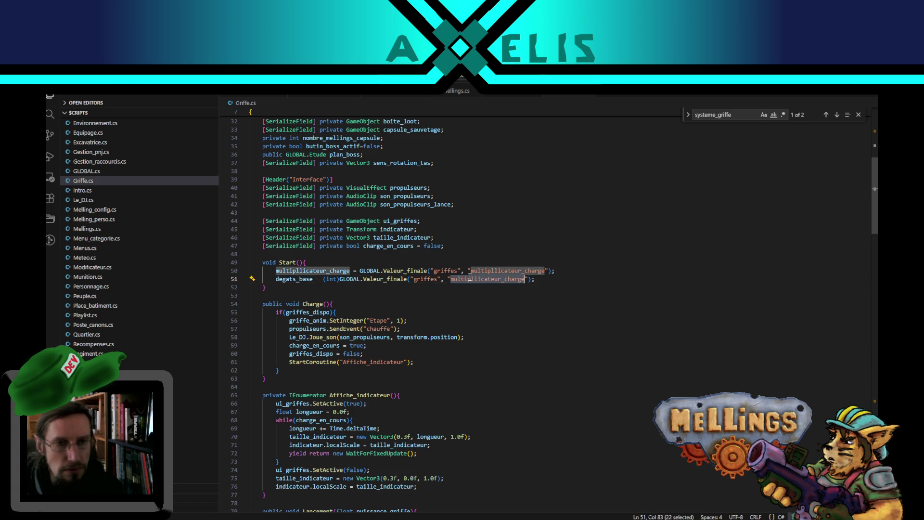
pyautogui.write('degats')
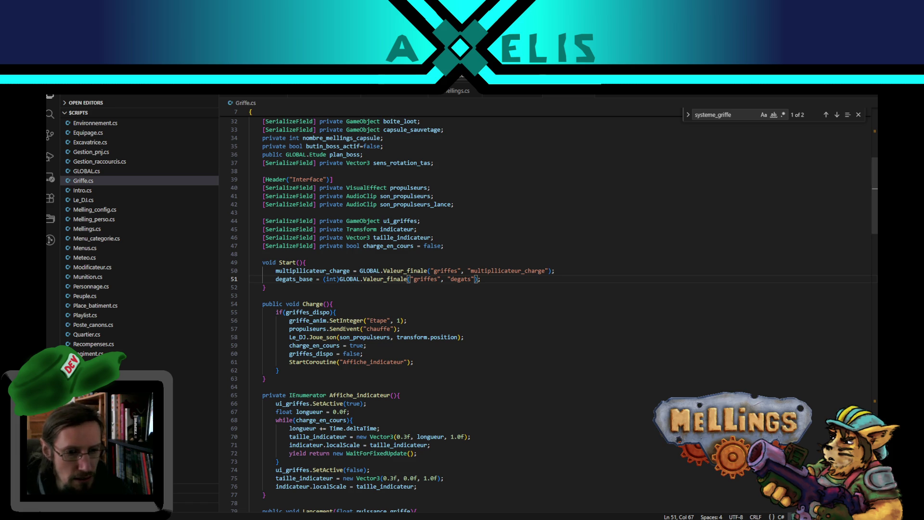
pyautogui.hotkey('alt', 'Tab')
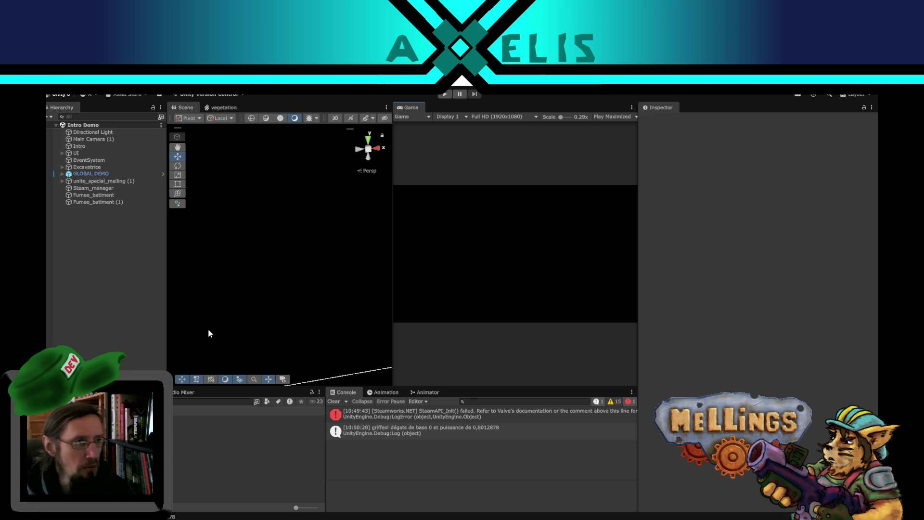
# Start the game in play mode with the recompiled claw script.
pyautogui.click(445, 95)
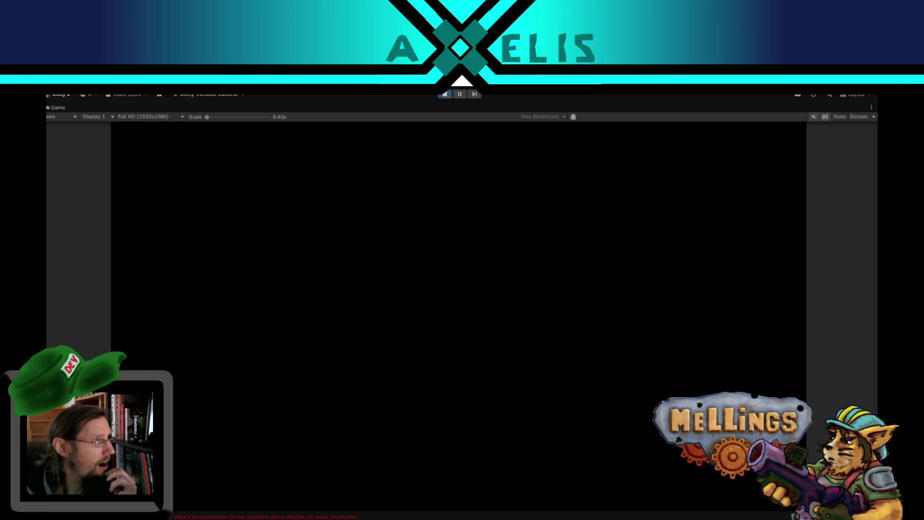
# Switch to the browser showing the Orcs Must Die 3 intro cinematic on YouTube.
pyautogui.hotkey('alt', 'Tab')
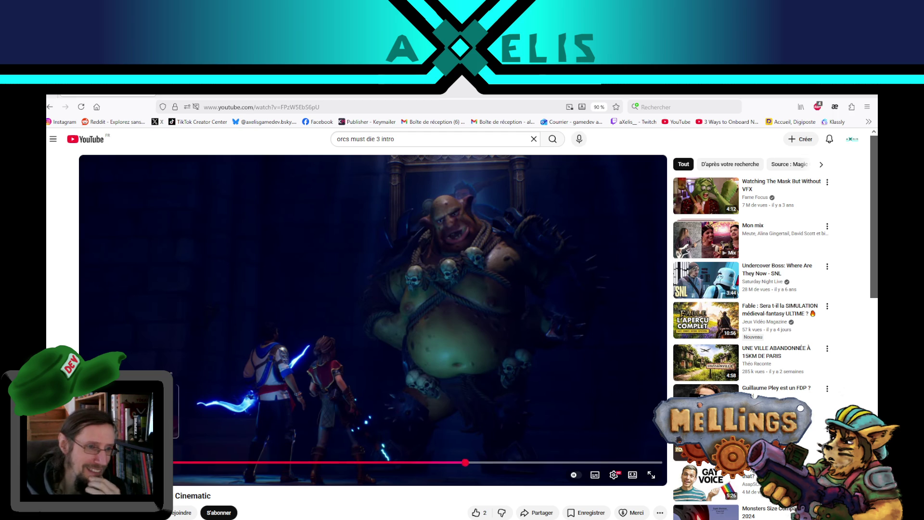
# Play the Orcs Must Die 3 cinematic before returning to the Mellings title screen.
pyautogui.press('space')
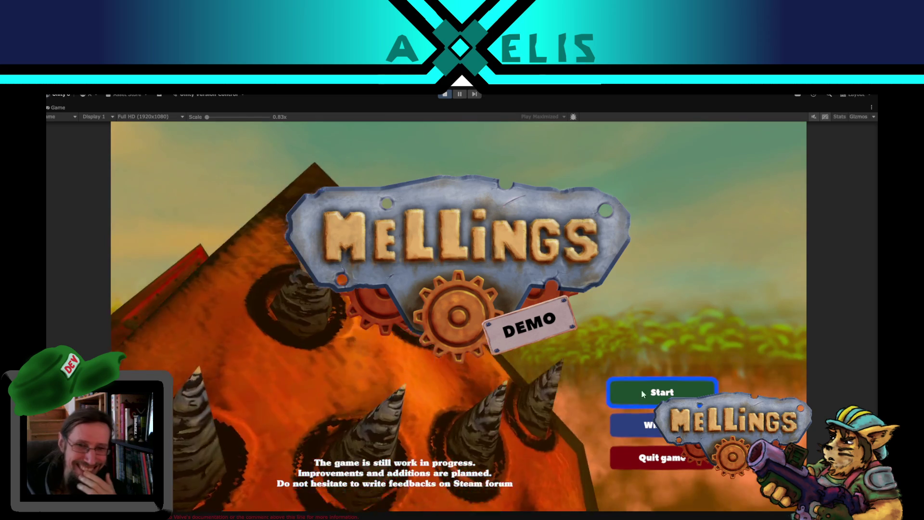
# Start a game, launch the Jungle mission and fire the claws twice.
pyautogui.click(645, 386)
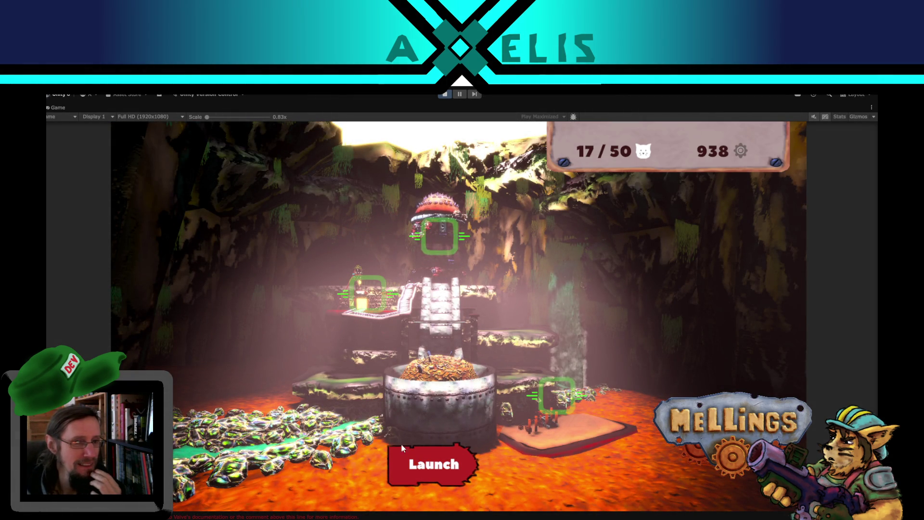
pyautogui.click(438, 462)
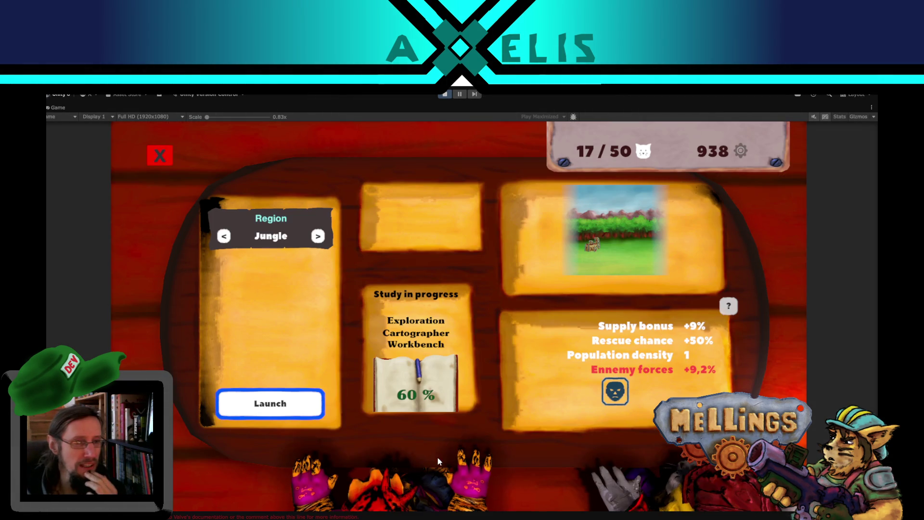
pyautogui.click(318, 406)
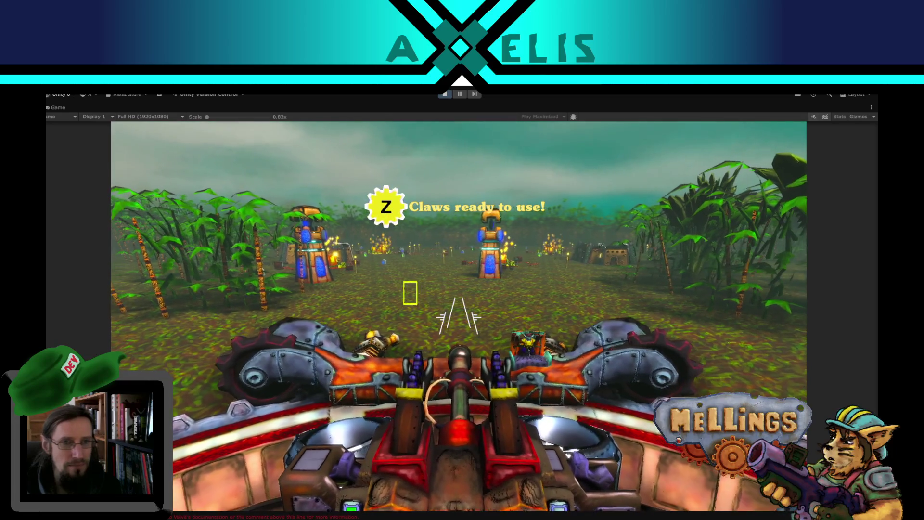
pyautogui.press('z')
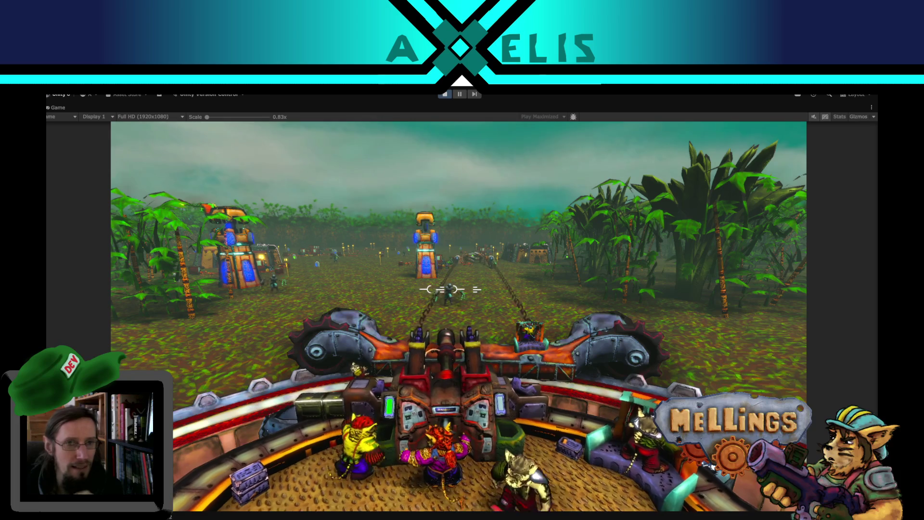
# Pause and stop play mode, with the console logging base damage 1 per shot.
pyautogui.press('Escape')
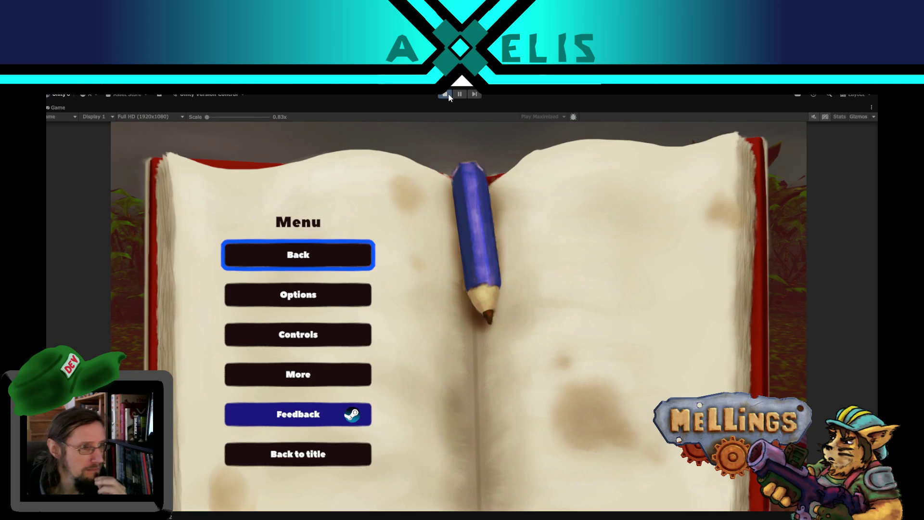
pyautogui.click(446, 95)
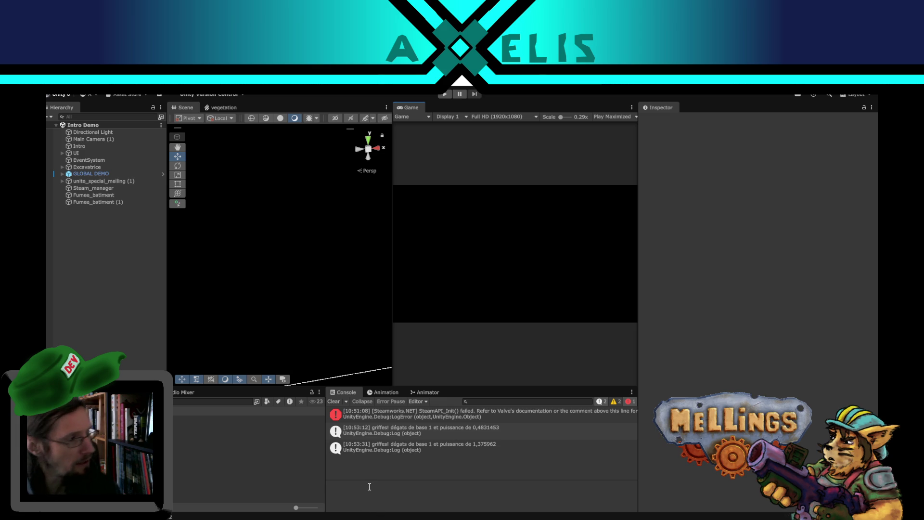
# Multiply puissance_griffe by multiplicateur_charge in the line 83 damage formula of Griffe.cs.
pyautogui.hotkey('alt', 'Tab')
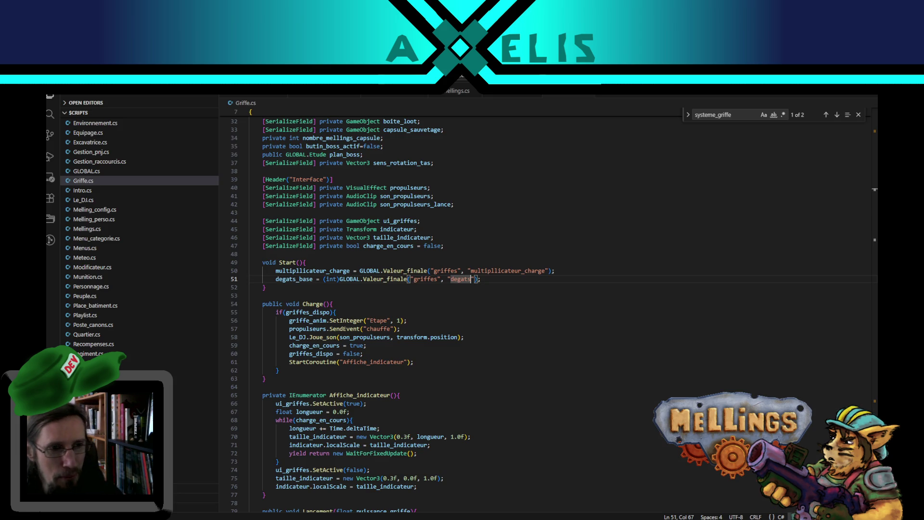
pyautogui.doubleClick(327, 272)
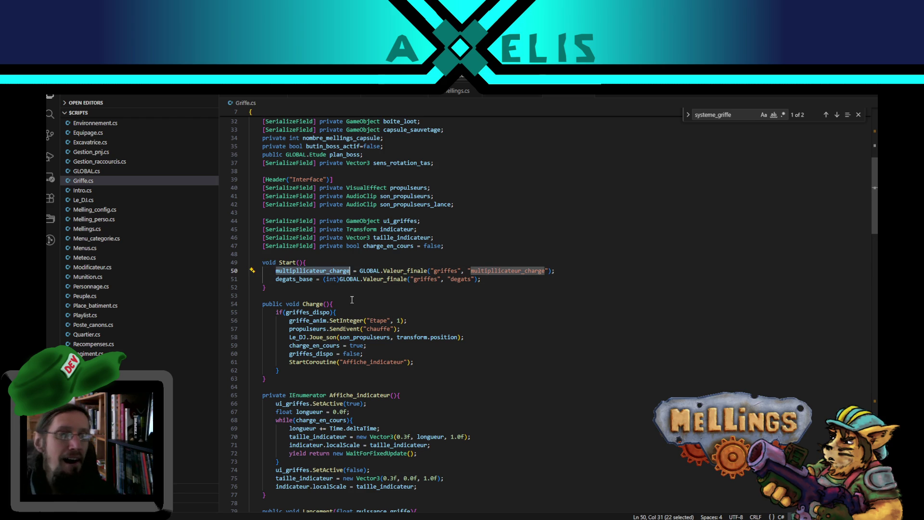
pyautogui.scroll(-5, 368, 299)
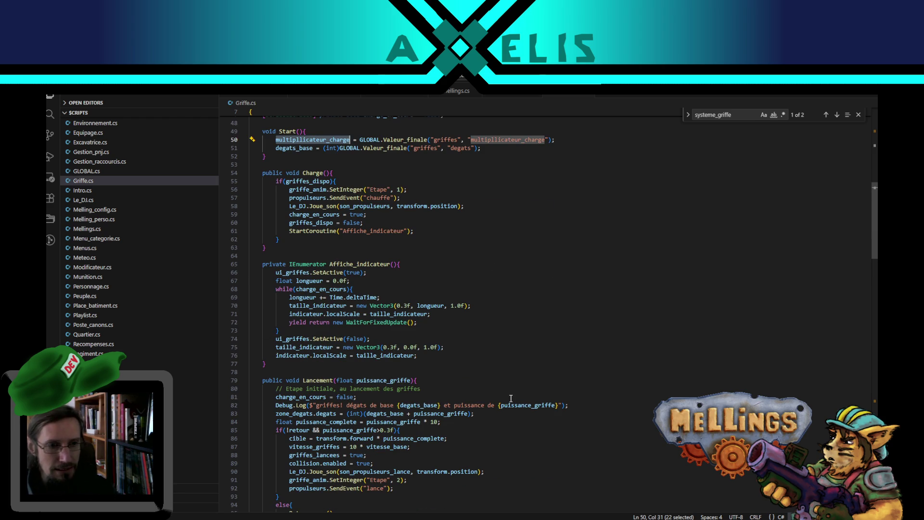
pyautogui.doubleClick(446, 414)
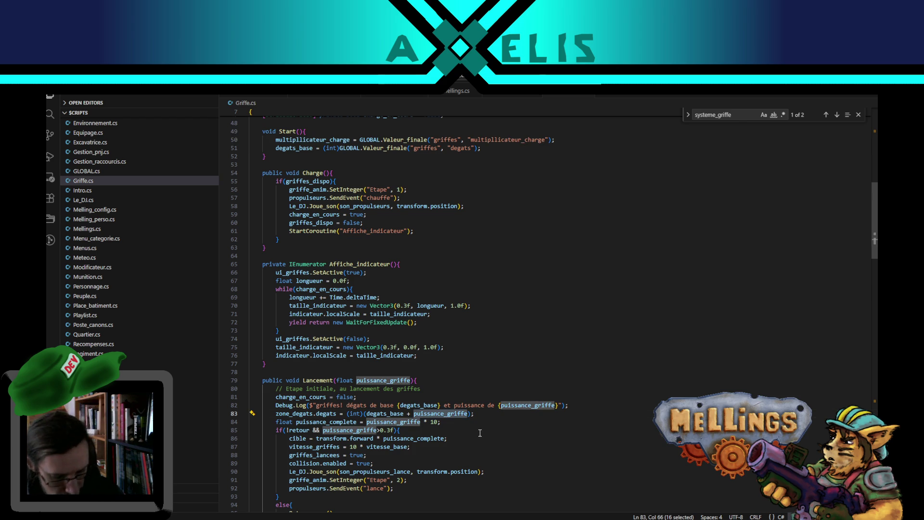
pyautogui.write('(')
pyautogui.press('Right')
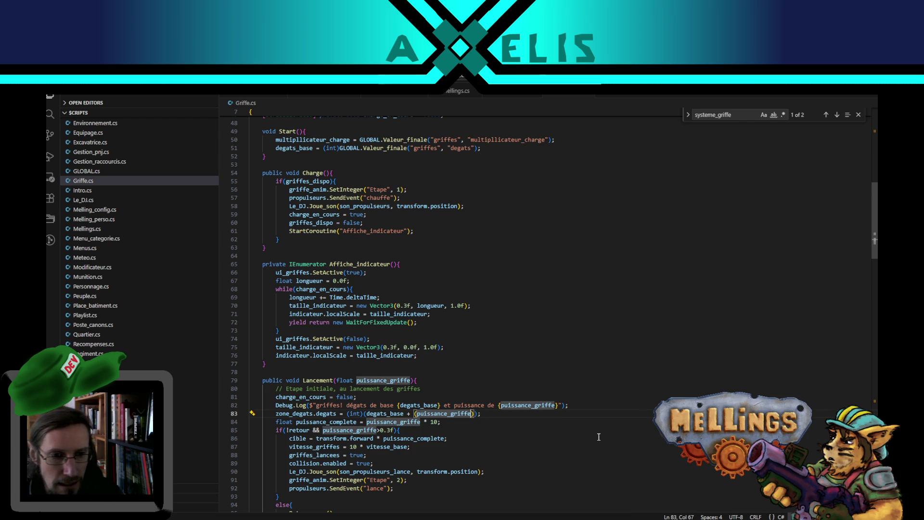
pyautogui.write('multipllicateur_charge')
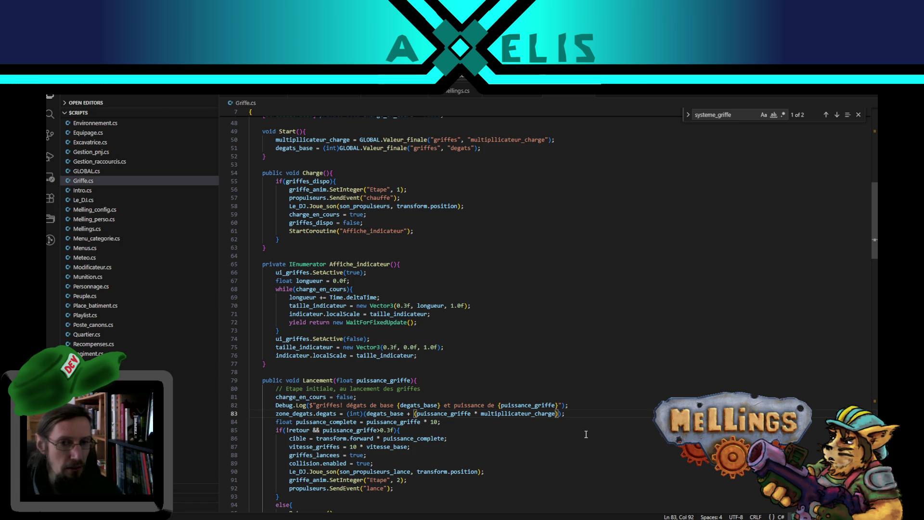
pyautogui.doubleClick(532, 417)
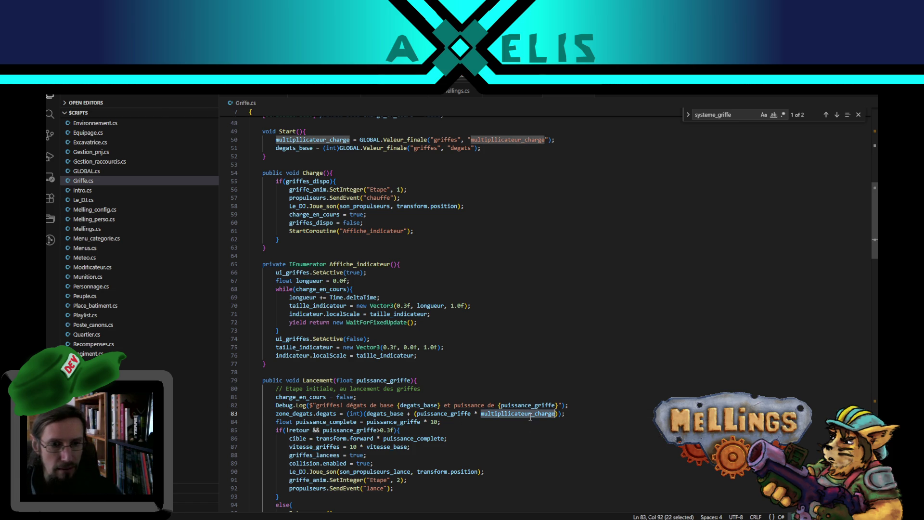
# Add multiplicateur_charge to the line 82 Debug.Log, save and return to Unity to recompile.
pyautogui.click(559, 405)
pyautogui.write('x {multipllicateur_charge}')
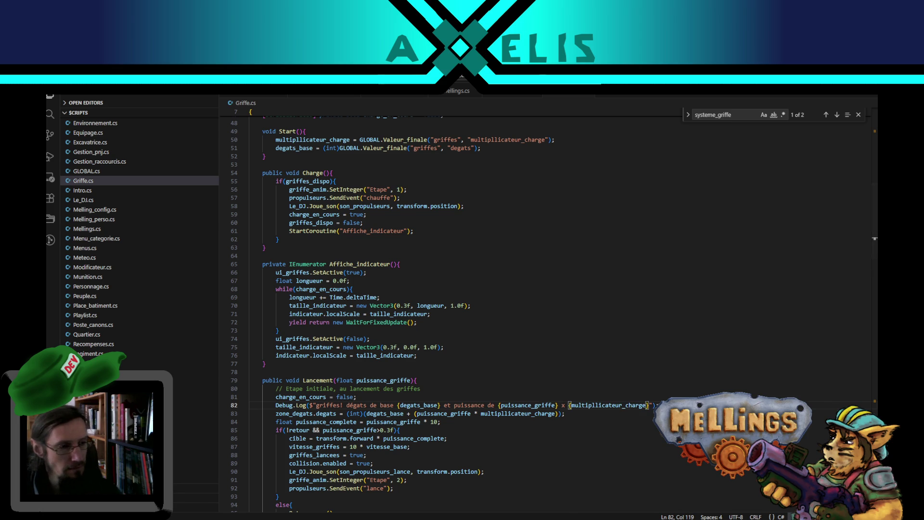
pyautogui.click(432, 491)
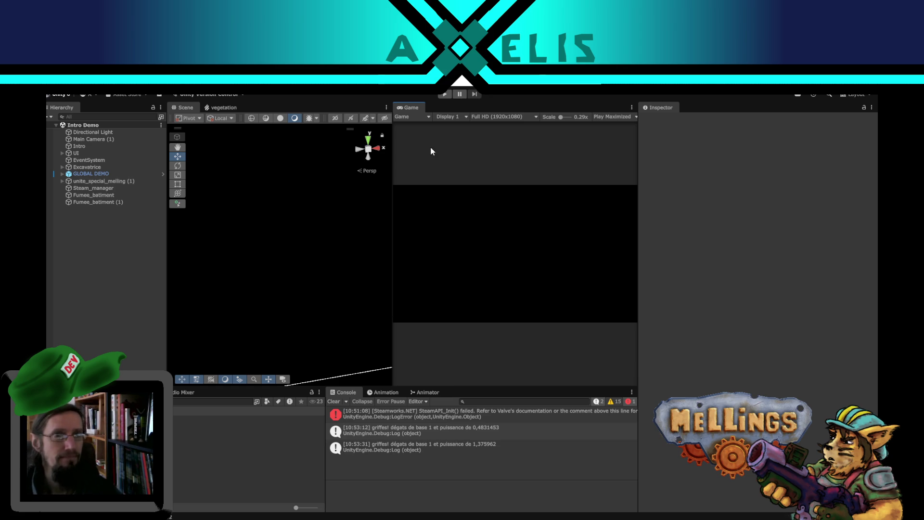
# Enter Play mode, start a new game from the title screen and launch a mission from the base.
pyautogui.click(445, 94)
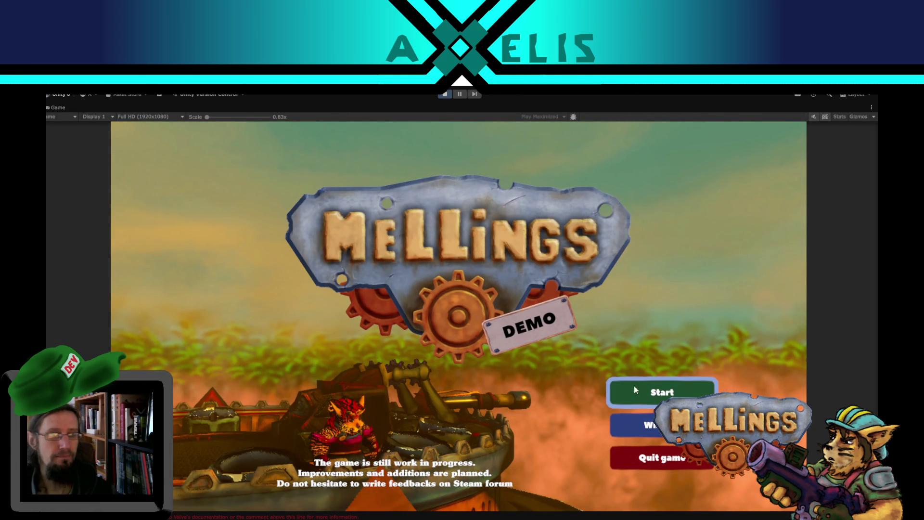
pyautogui.click(648, 390)
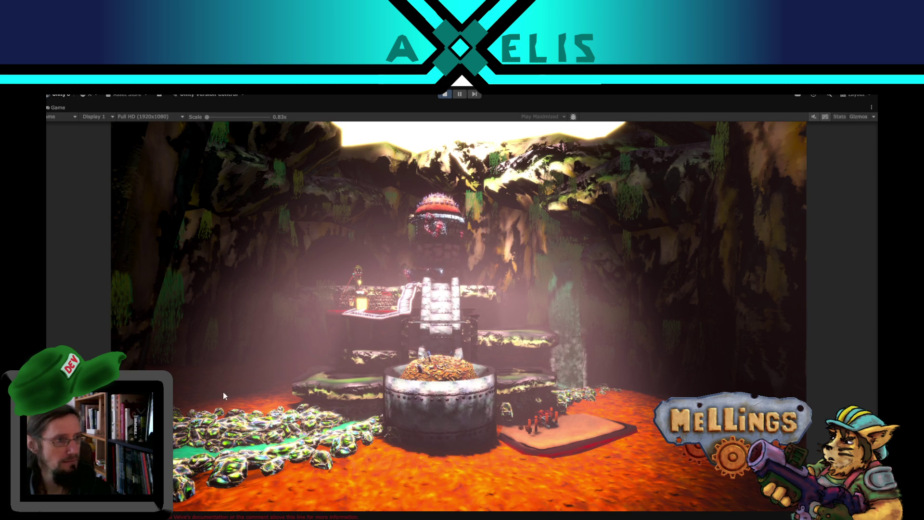
pyautogui.click(417, 475)
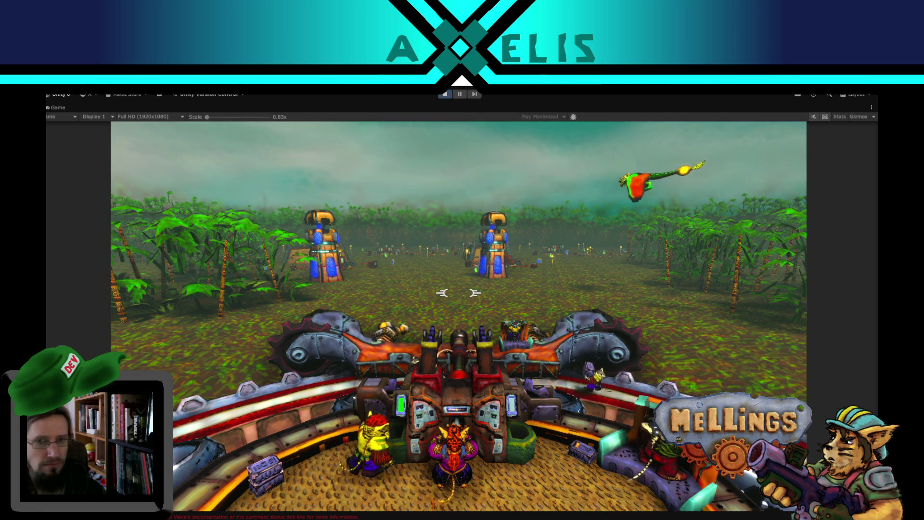
pyautogui.press('Escape')
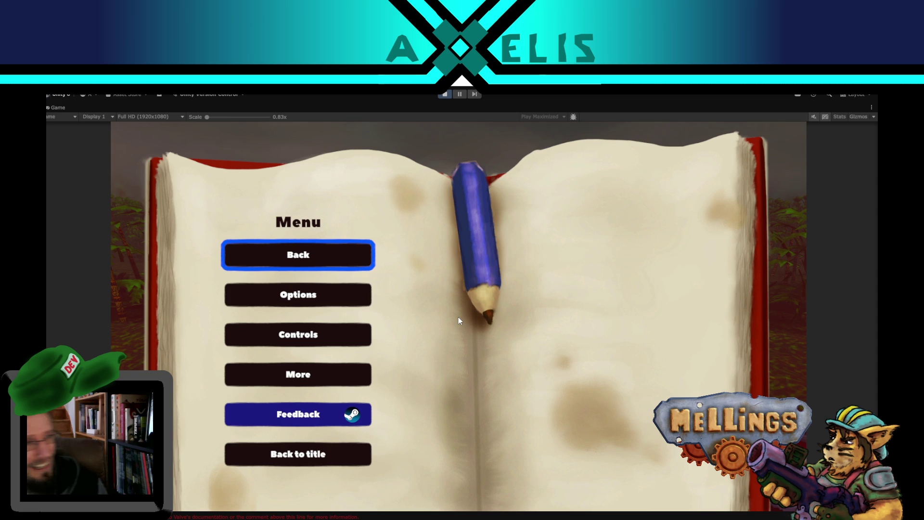
pyautogui.press('Escape')
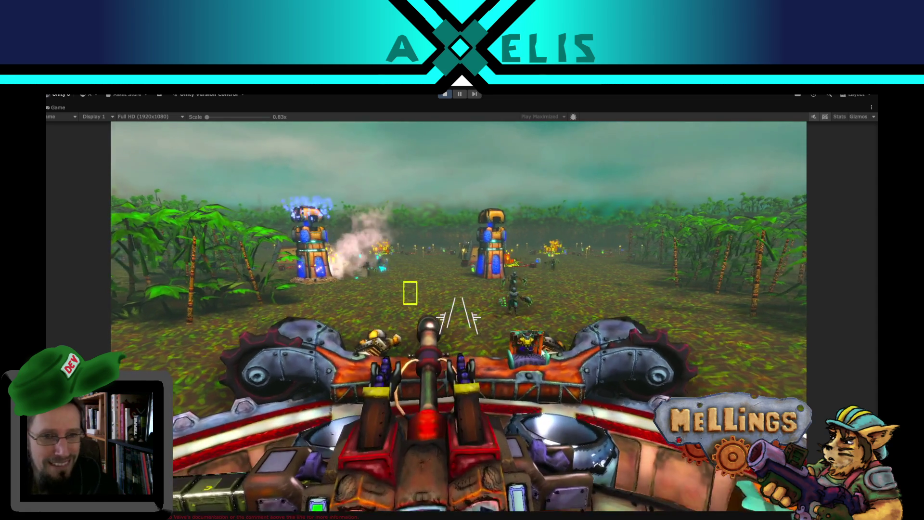
# Fire the turret, pull the camera back, trigger the claws ability, then pause the game.
pyautogui.click(539, 353)
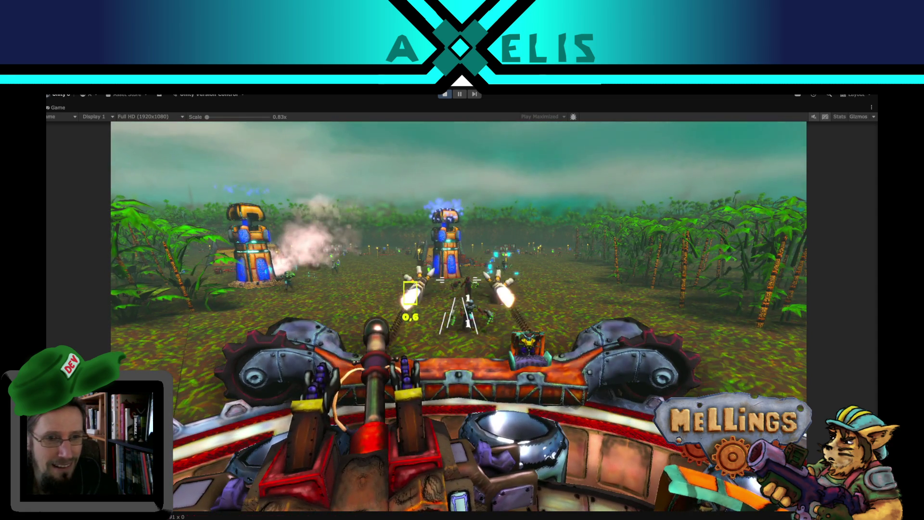
pyautogui.press('e')
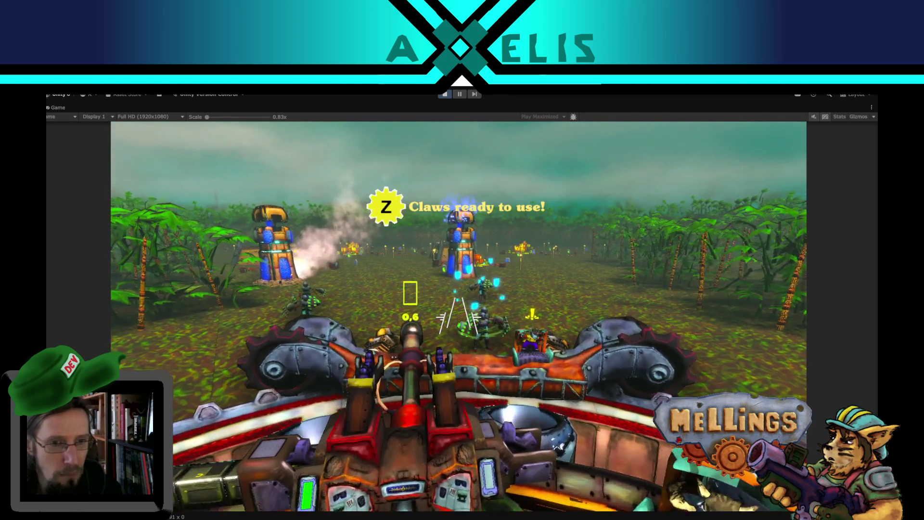
pyautogui.press('z')
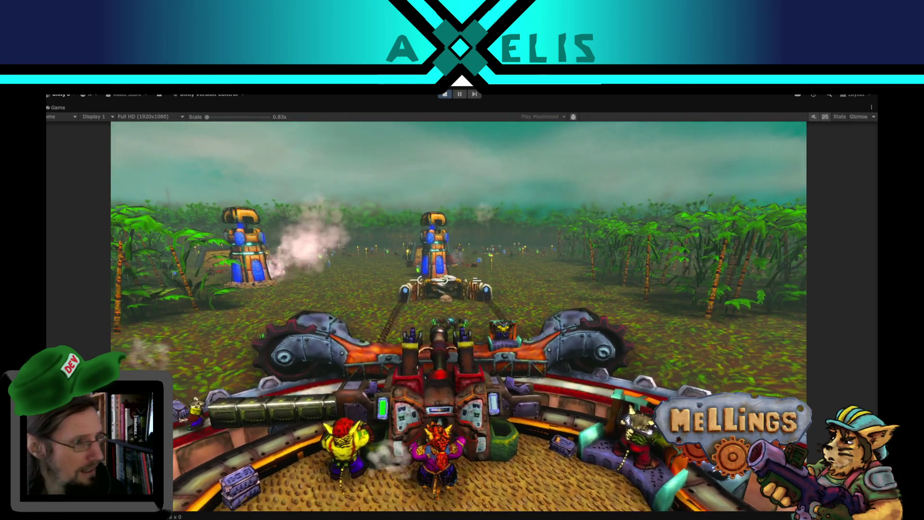
pyautogui.press('Escape')
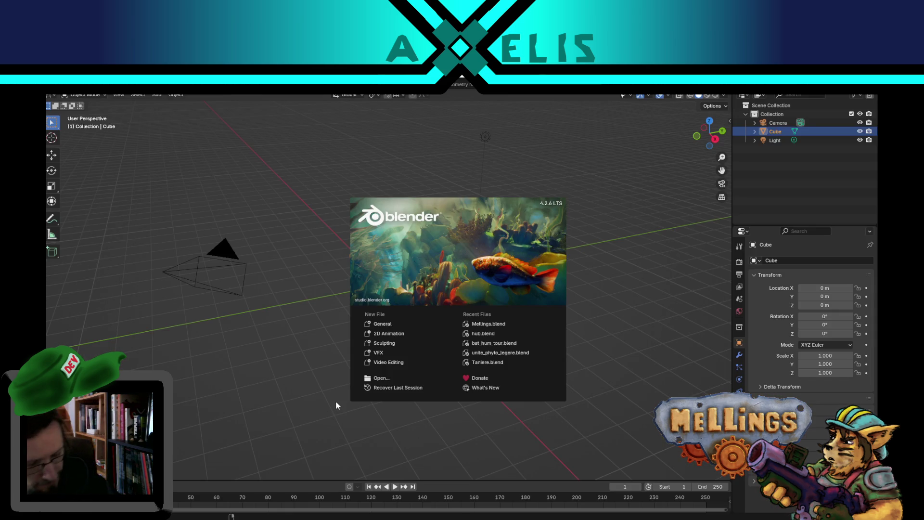
# Browse the Mellings project folder from the splash and pick environnement_jungle.blend in the list.
pyautogui.click(394, 380)
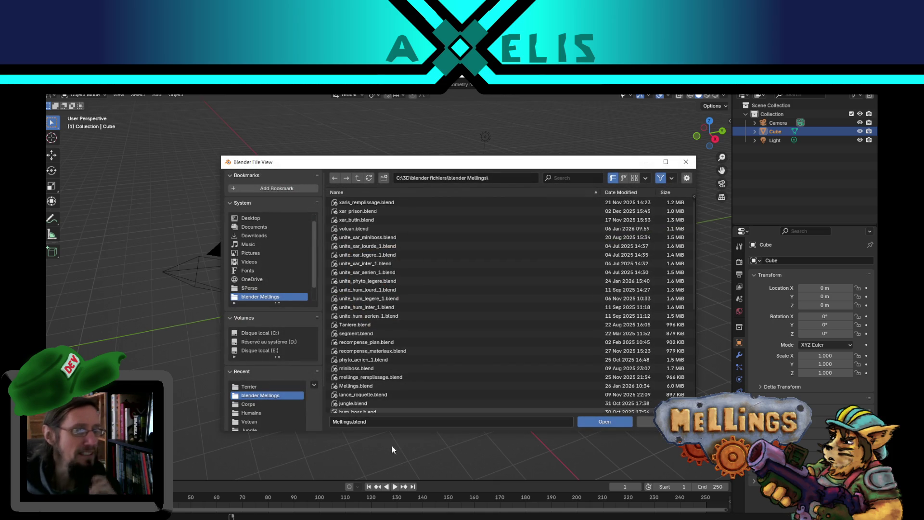
pyautogui.moveTo(433, 395)
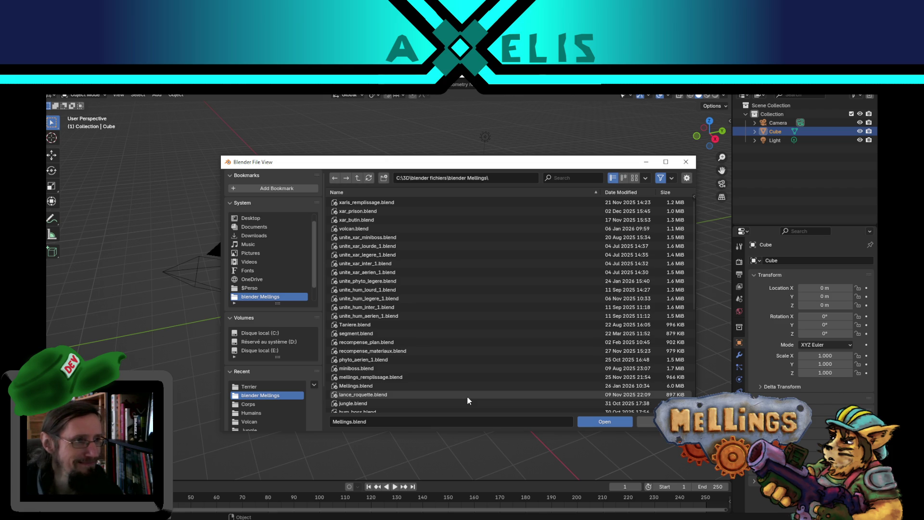
pyautogui.scroll(-4, 407, 357)
pyautogui.scroll(-4, 403, 369)
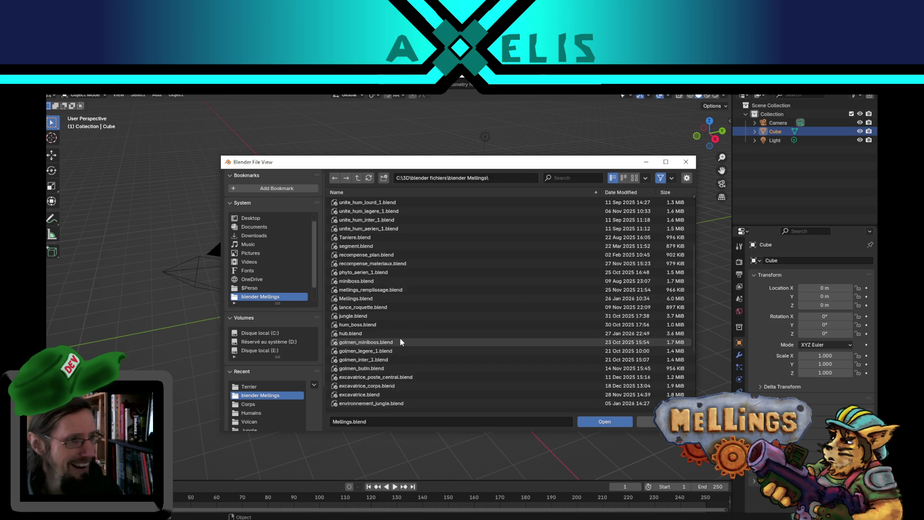
pyautogui.scroll(8, 400, 338)
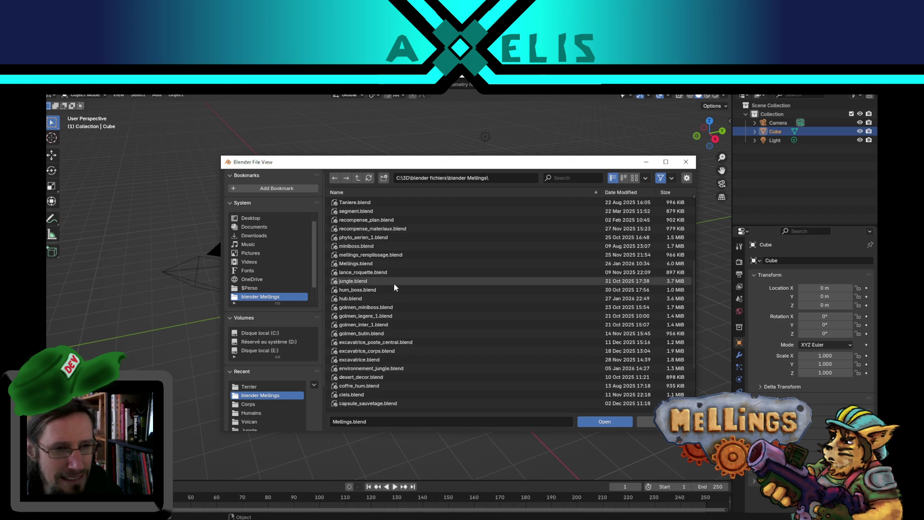
pyautogui.scroll(-10, 405, 353)
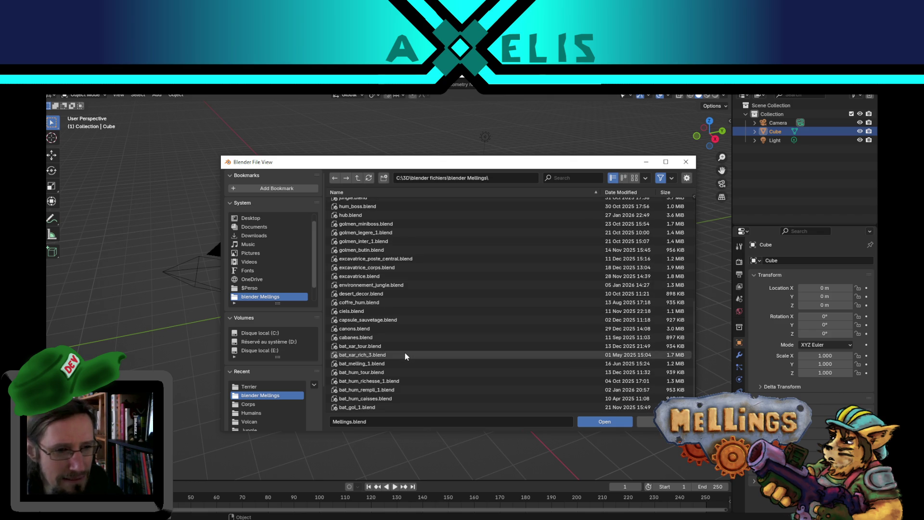
pyautogui.click(401, 286)
# Load environnement_jungle.blend, maximise the 3D view and orbit around the winged creature.
pyautogui.doubleClick(401, 287)
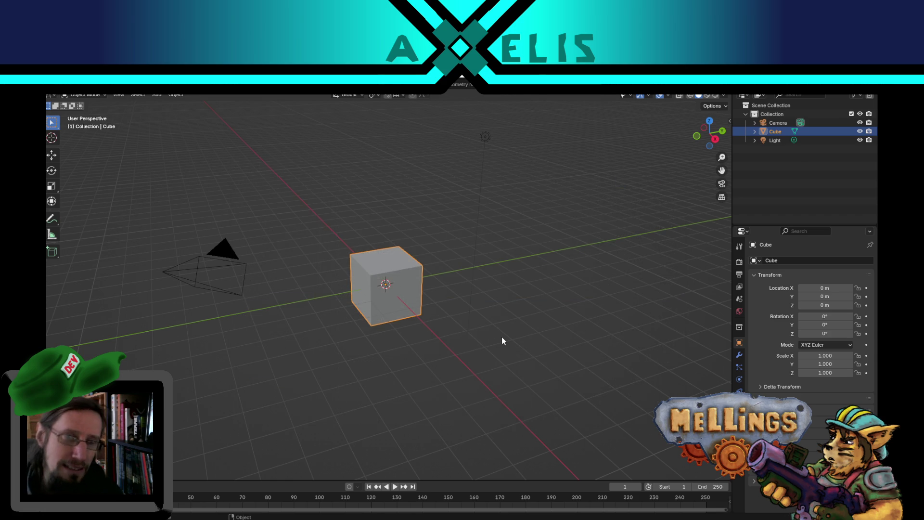
pyautogui.hotkey('ctrl', 'pageup')
pyautogui.moveTo(514, 274)
pyautogui.mouseDown(button='middle')
pyautogui.moveTo(499, 234)
pyautogui.moveTo(464, 244)
pyautogui.moveTo(551, 248)
pyautogui.moveTo(559, 312)
pyautogui.moveTo(538, 313)
pyautogui.mouseUp(button='middle')
pyautogui.scroll(4, 556, 273)
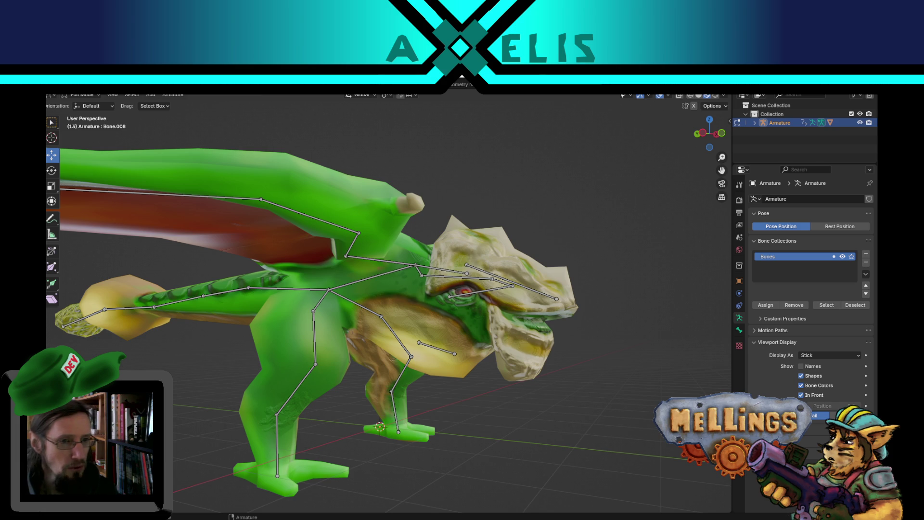
pyautogui.moveTo(265, 377)
pyautogui.mouseDown(button='middle')
pyautogui.moveTo(318, 413)
pyautogui.moveTo(396, 382)
pyautogui.mouseUp(button='middle')
pyautogui.scroll(-5, 397, 382)
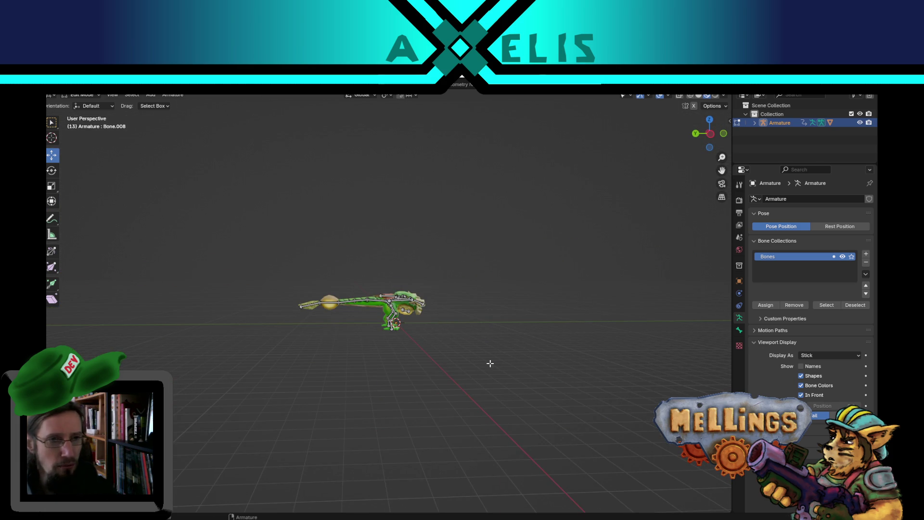
pyautogui.scroll(3, 427, 355)
pyautogui.scroll(3, 430, 355)
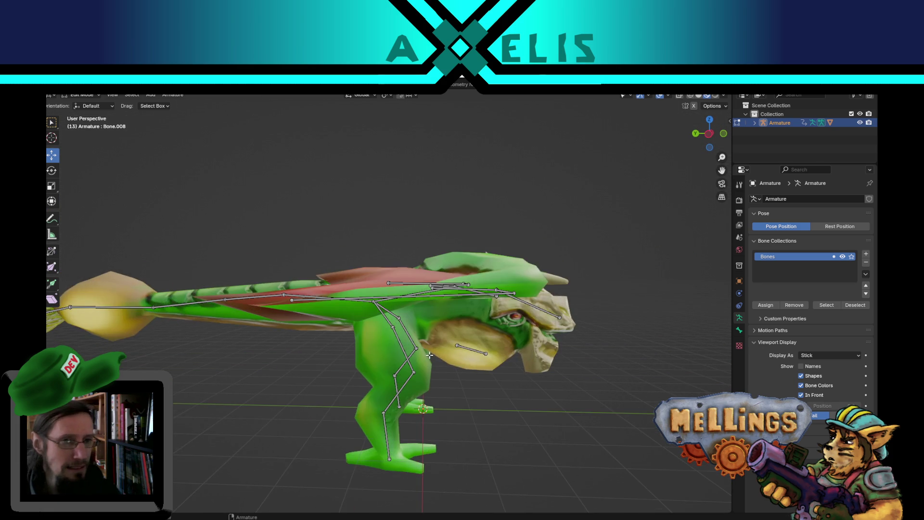
pyautogui.moveTo(429, 350)
pyautogui.mouseDown(button='middle')
pyautogui.moveTo(458, 340)
pyautogui.moveTo(381, 342)
pyautogui.moveTo(499, 329)
pyautogui.mouseUp(button='middle')
pyautogui.scroll(1, 499, 329)
pyautogui.scroll(1, 499, 329)
pyautogui.scroll(2, 499, 327)
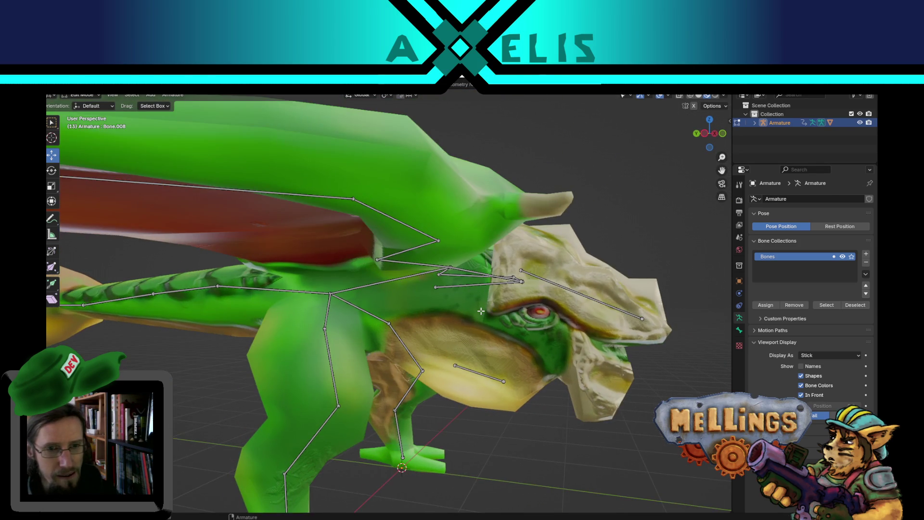
pyautogui.scroll(-5, 479, 310)
# Orbit to side-on and top-down angles of the creature and its armature.
pyautogui.moveTo(375, 312); pyautogui.dragTo(386, 314, button='middle')
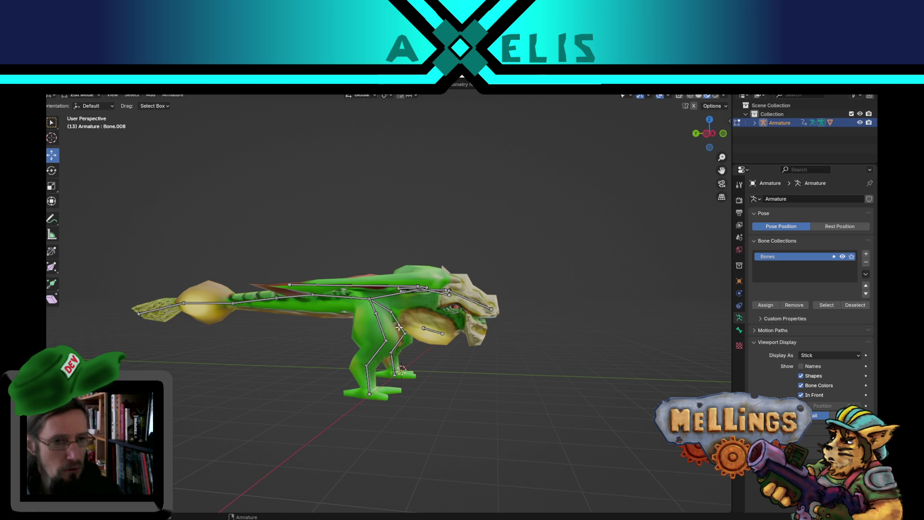
pyautogui.moveTo(438, 340); pyautogui.dragTo(464, 338, button='middle')
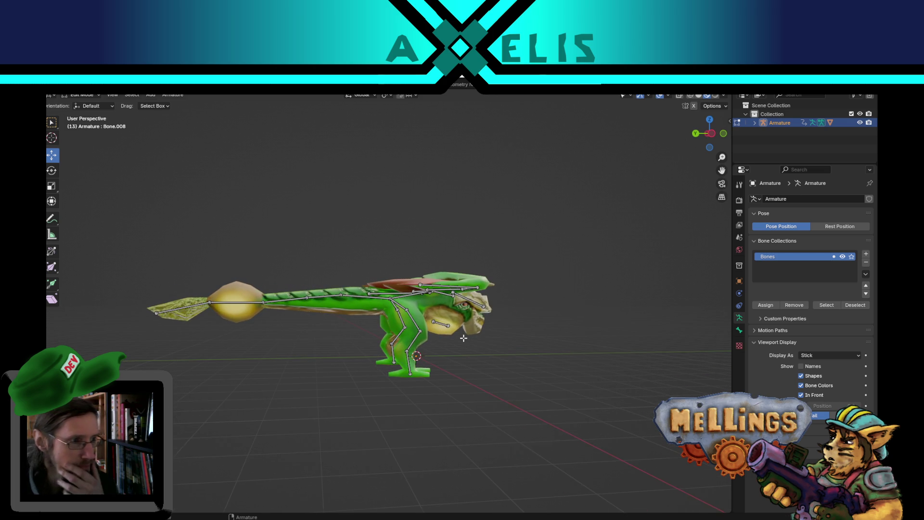
pyautogui.scroll(2, 462, 337)
pyautogui.moveTo(458, 339); pyautogui.dragTo(395, 384, button='middle')
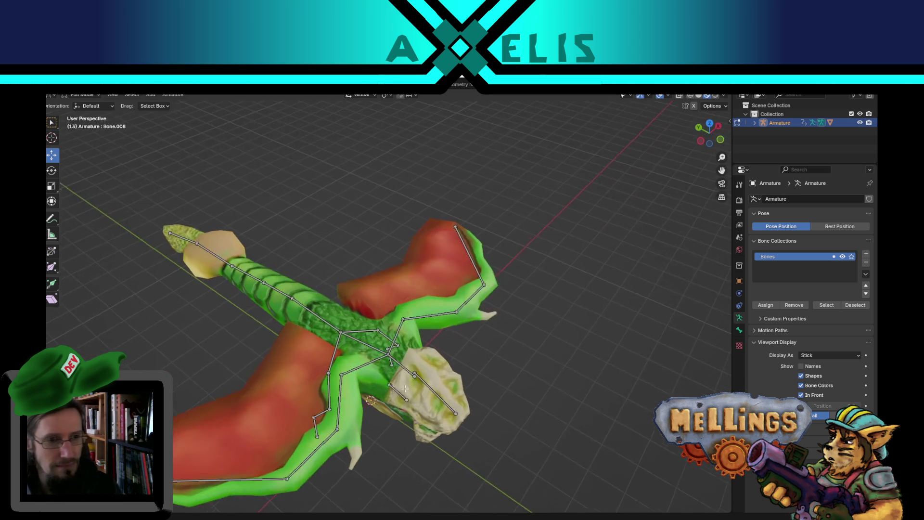
pyautogui.scroll(-3, 395, 384)
pyautogui.scroll(3, 395, 384)
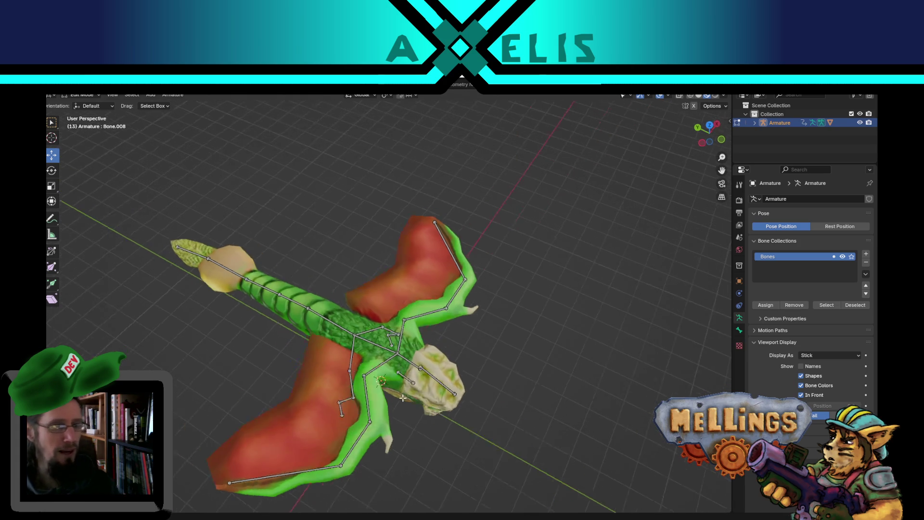
pyautogui.moveTo(388, 366)
pyautogui.mouseDown(button='middle')
pyautogui.moveTo(394, 315)
pyautogui.moveTo(425, 324)
pyautogui.moveTo(403, 315)
pyautogui.mouseUp(button='middle')
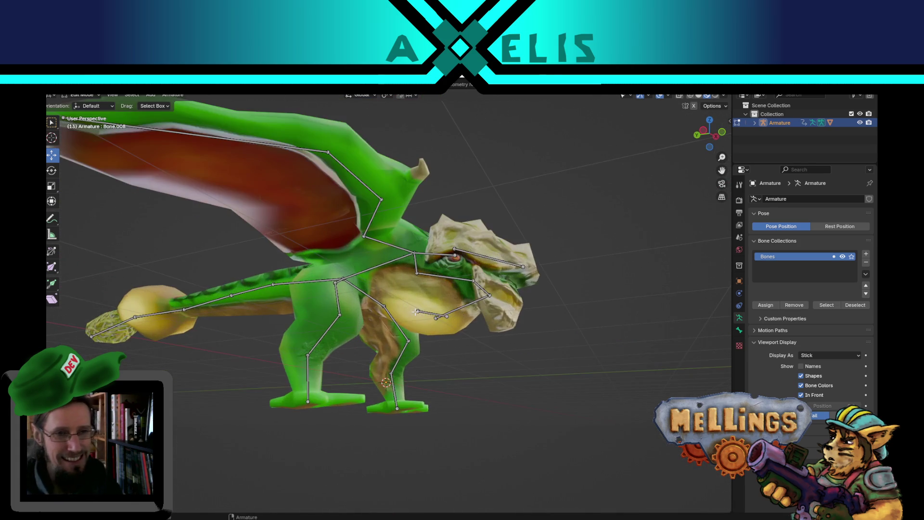
pyautogui.scroll(2, 401, 325)
pyautogui.scroll(2, 363, 347)
pyautogui.moveTo(217, 514)
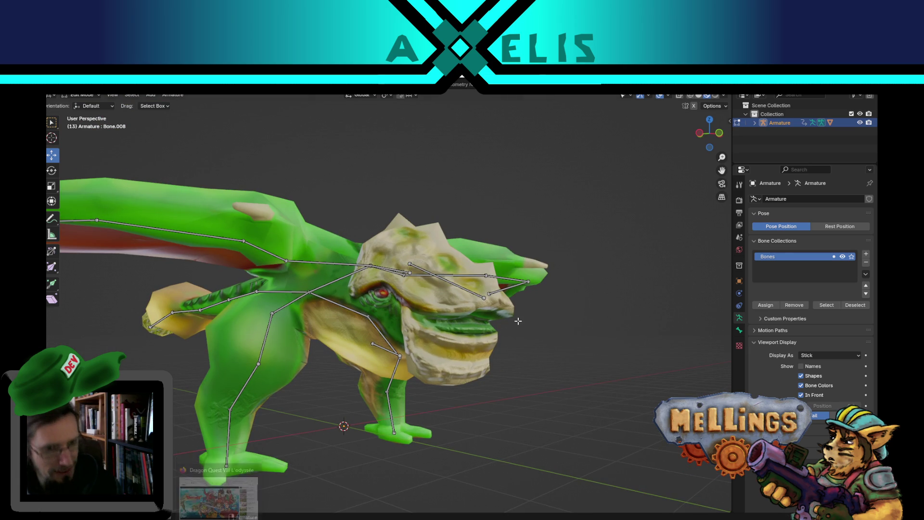
# Look the dragon over from the front and above, then quit Blender with Ctrl+Q.
pyautogui.moveTo(499, 339); pyautogui.dragTo(534, 332, button='middle')
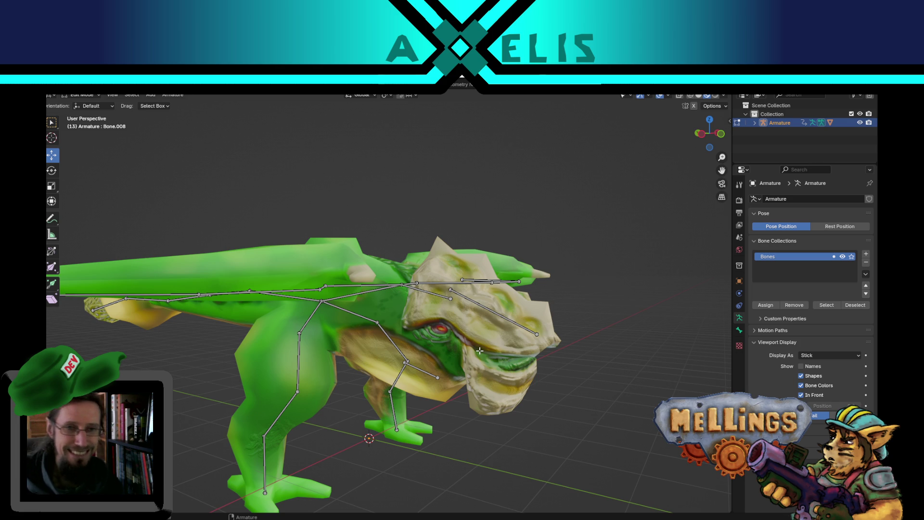
pyautogui.scroll(-3, 480, 352)
pyautogui.scroll(-2, 446, 319)
pyautogui.moveTo(445, 321)
pyautogui.mouseDown(button='middle')
pyautogui.moveTo(435, 363)
pyautogui.moveTo(564, 331)
pyautogui.moveTo(496, 331)
pyautogui.moveTo(480, 317)
pyautogui.mouseUp(button='middle')
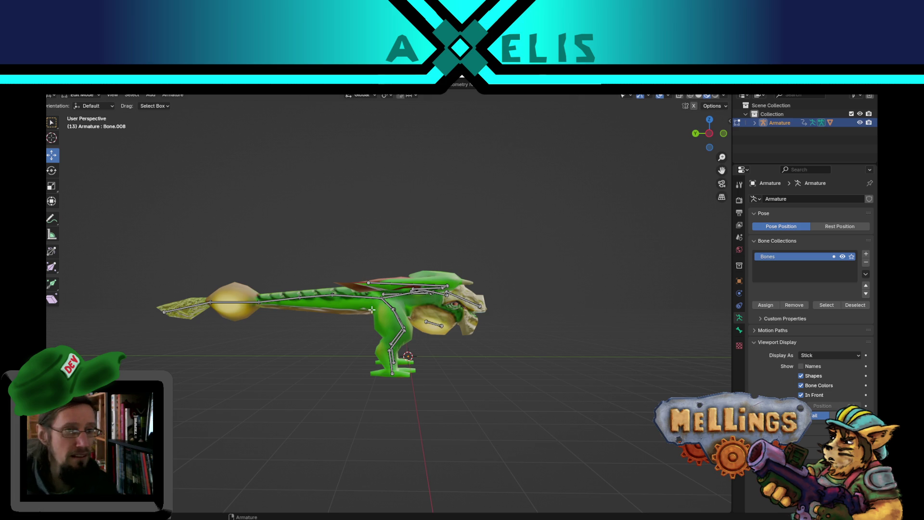
pyautogui.moveTo(342, 351)
pyautogui.mouseDown(button='middle')
pyautogui.moveTo(408, 346)
pyautogui.moveTo(336, 332)
pyautogui.mouseUp(button='middle')
pyautogui.scroll(1, 383, 337)
pyautogui.scroll(1, 376, 334)
pyautogui.scroll(1, 370, 334)
pyautogui.scroll(-2, 371, 332)
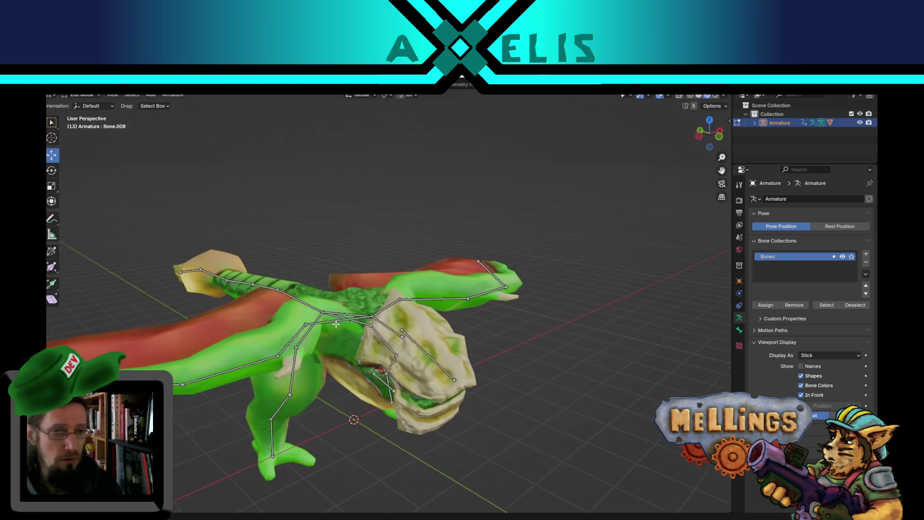
pyautogui.scroll(-2, 336, 332)
pyautogui.hotkey('ctrl', 'q')
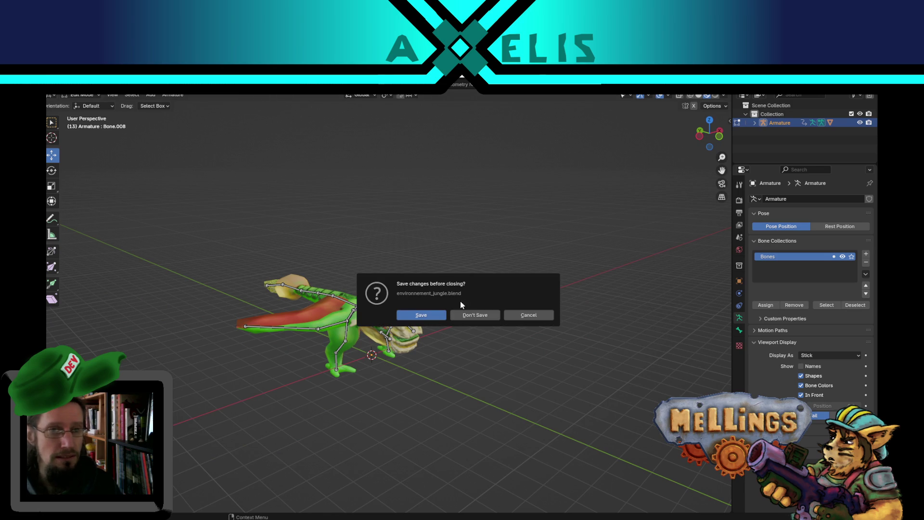
# Dismiss Blender's save prompt, then resume and re-pause the running game in Unity.
pyautogui.click(474, 315)
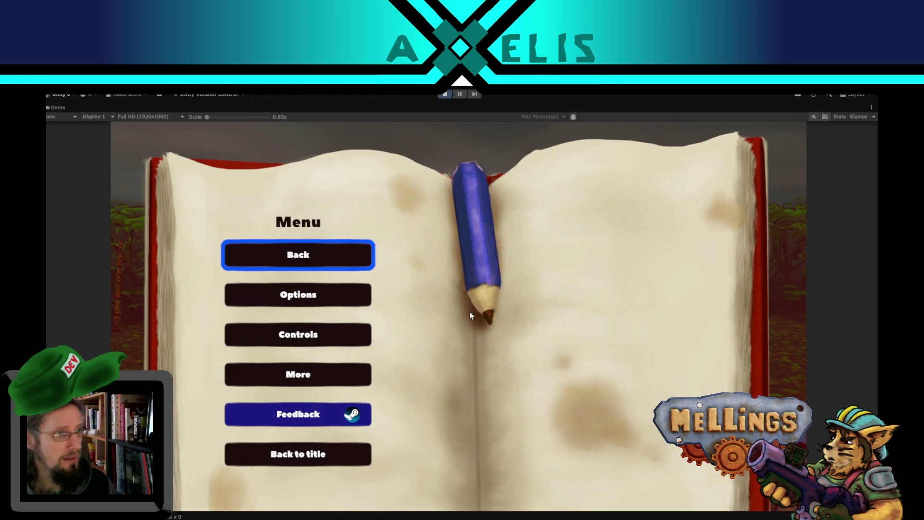
pyautogui.click(350, 261)
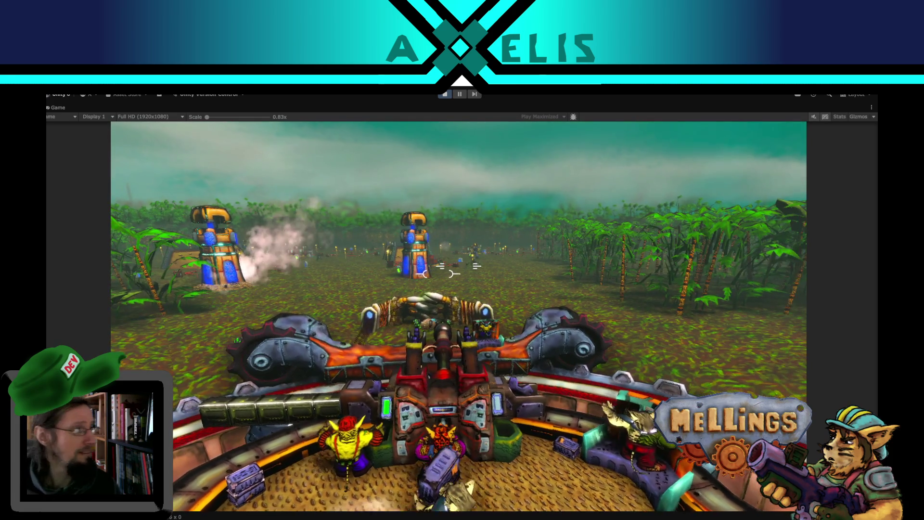
pyautogui.press('Escape')
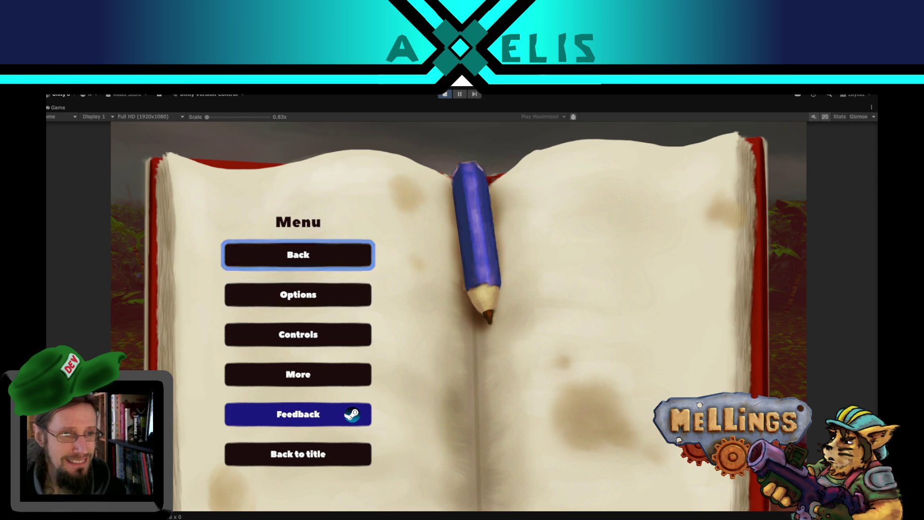
pyautogui.press('Escape')
# Fire a shot, pause again and stop Play mode to return to the editor.
pyautogui.click(459, 266)
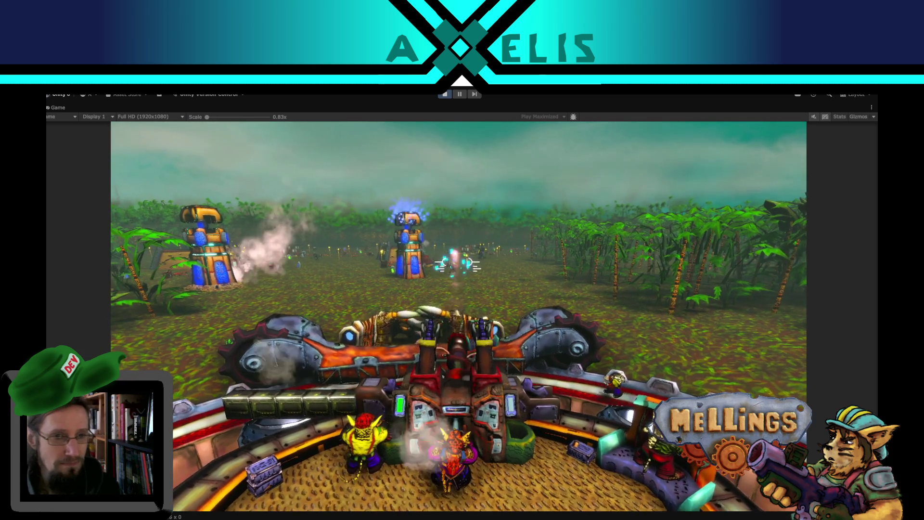
pyautogui.press('Escape')
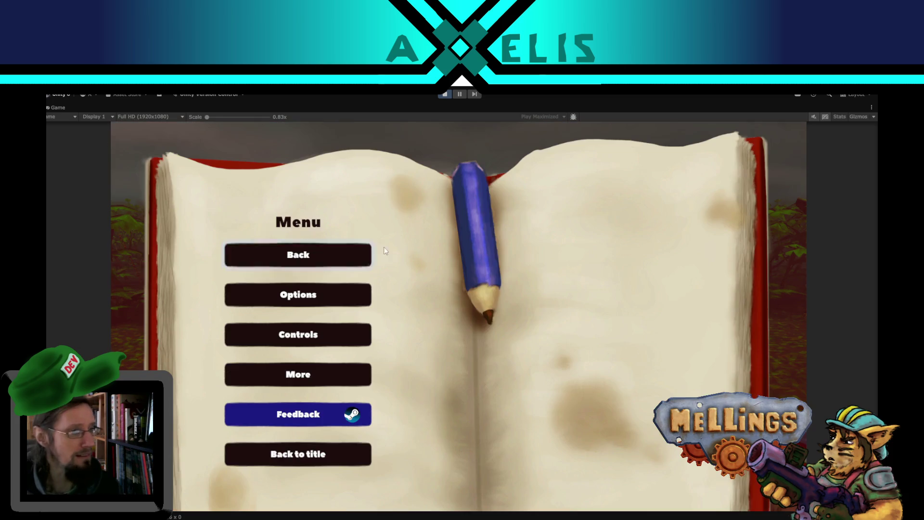
pyautogui.click(441, 96)
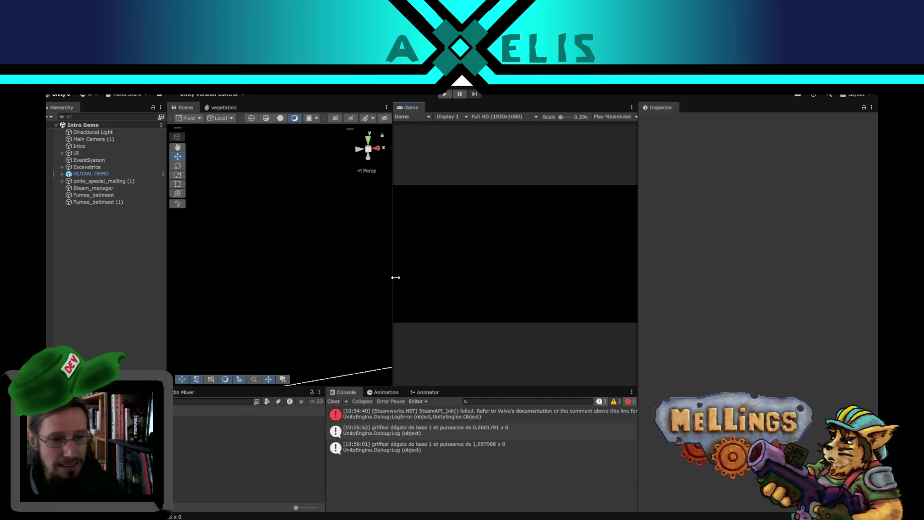
# Delete the line 82 Debug.Log from Lancement in Griffe.cs, save and switch back to Unity.
pyautogui.hotkey('alt', 'Tab')
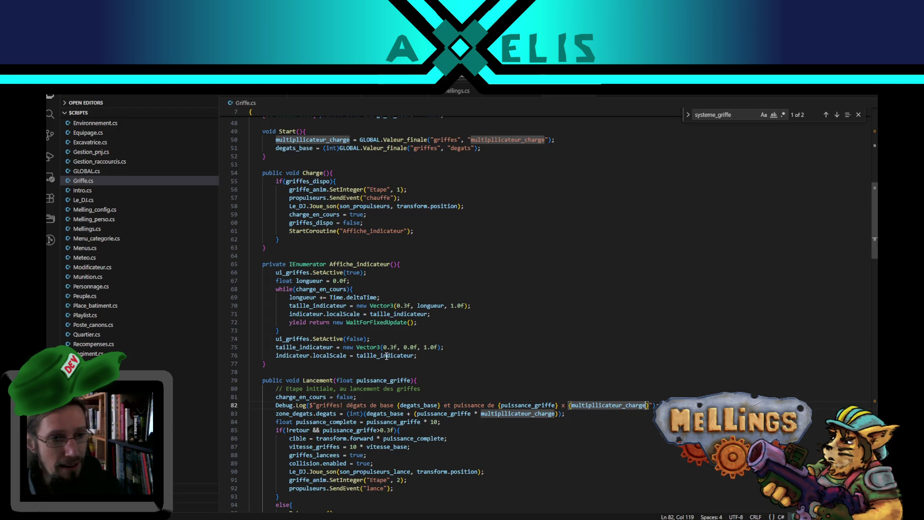
pyautogui.scroll(5, 371, 257)
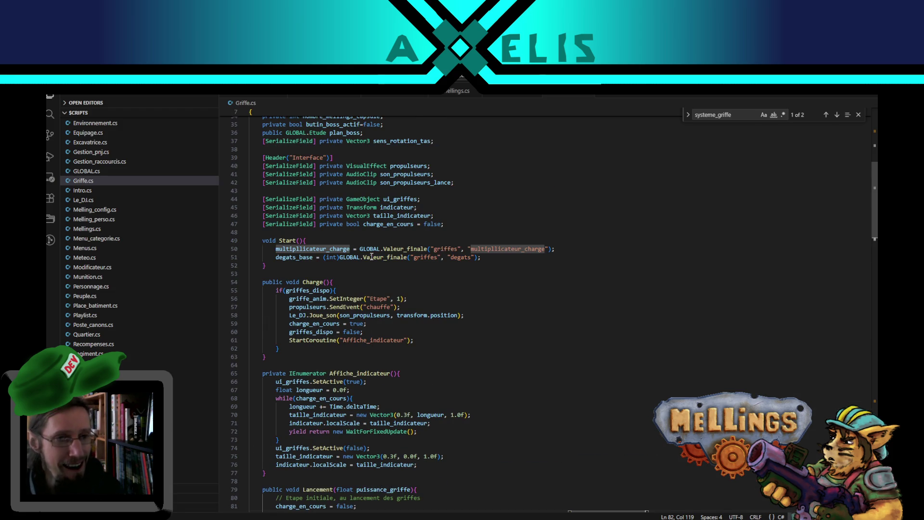
pyautogui.scroll(-5, 370, 257)
pyautogui.tripleClick(677, 384)
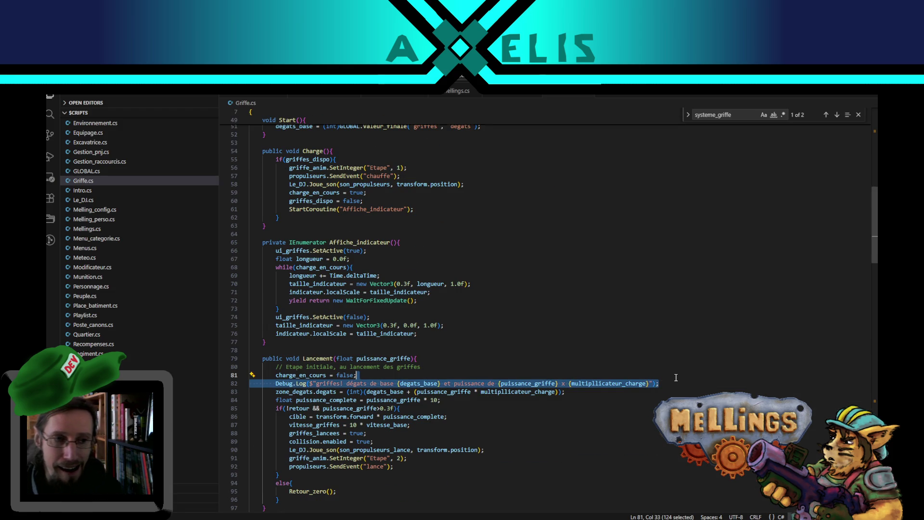
pyautogui.press('BackSpace')
pyautogui.press('BackSpace')
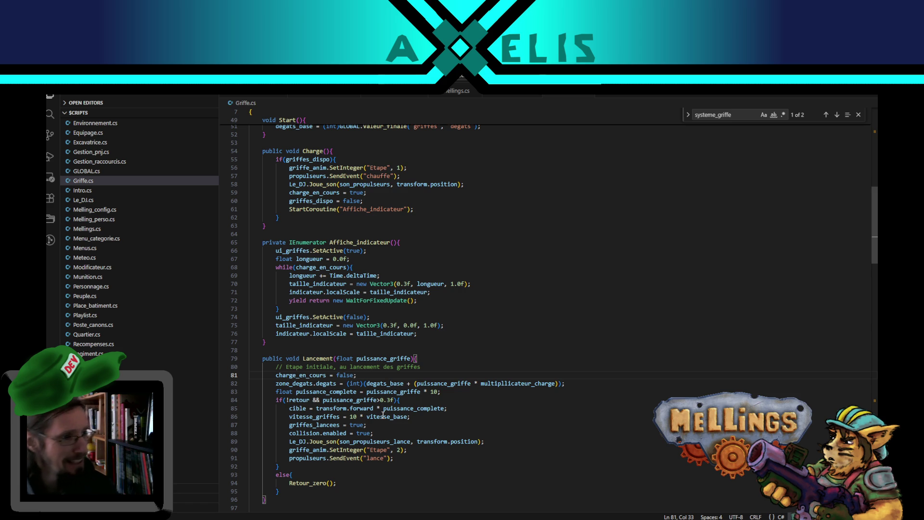
pyautogui.click(423, 366)
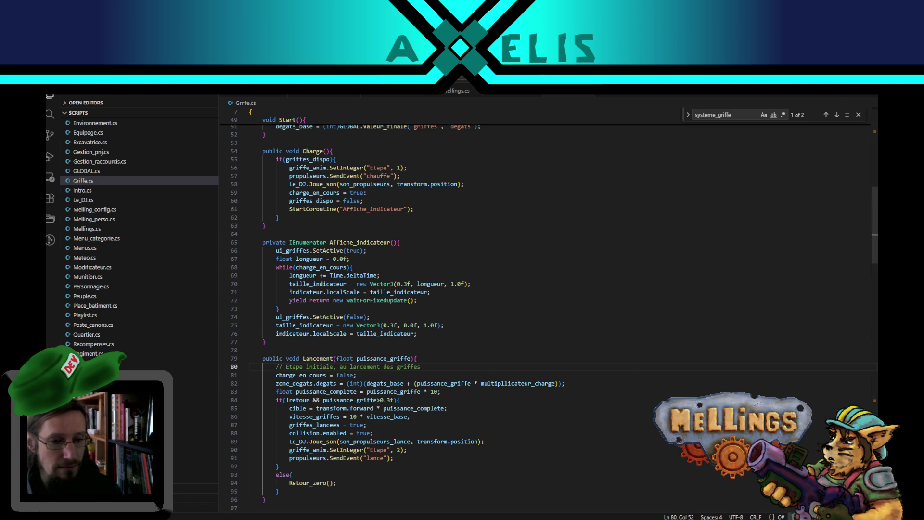
pyautogui.hotkey('alt', 'Tab')
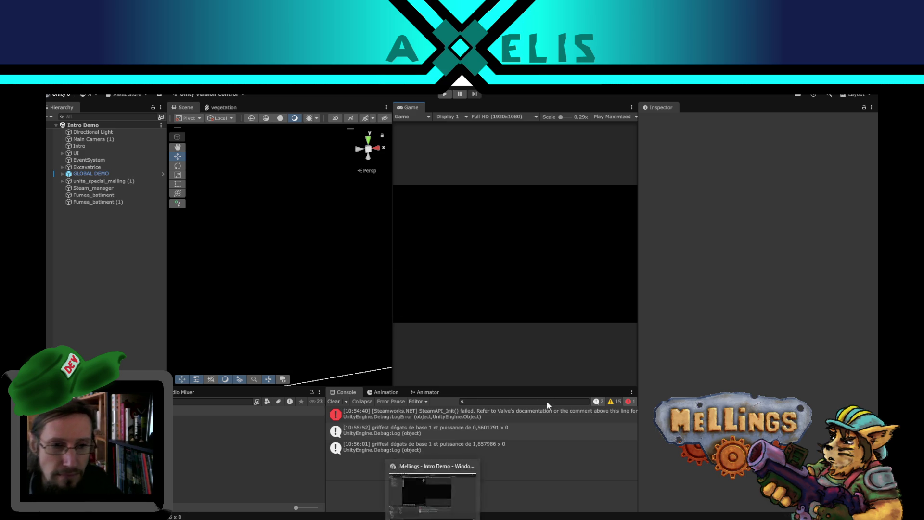
# Clear the Console messages and bring up mellings.txt in Notepad.
pyautogui.click(334, 401)
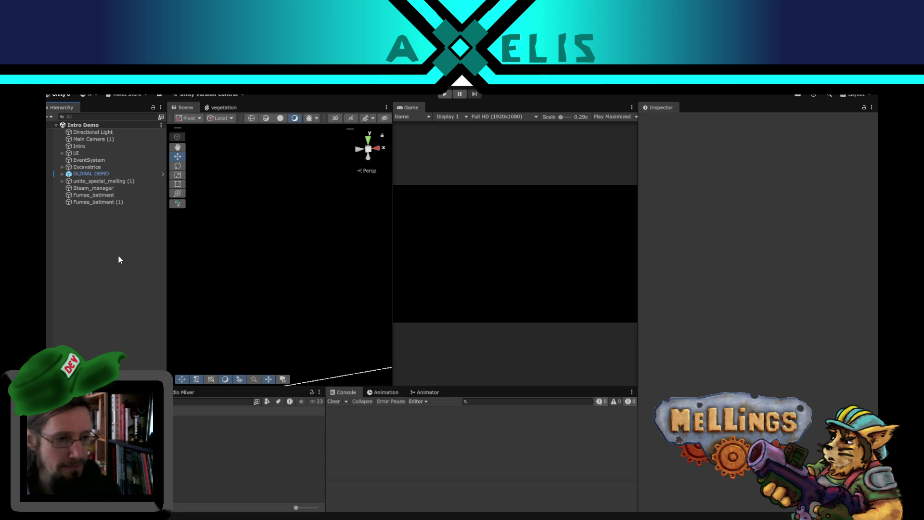
pyautogui.click(402, 517)
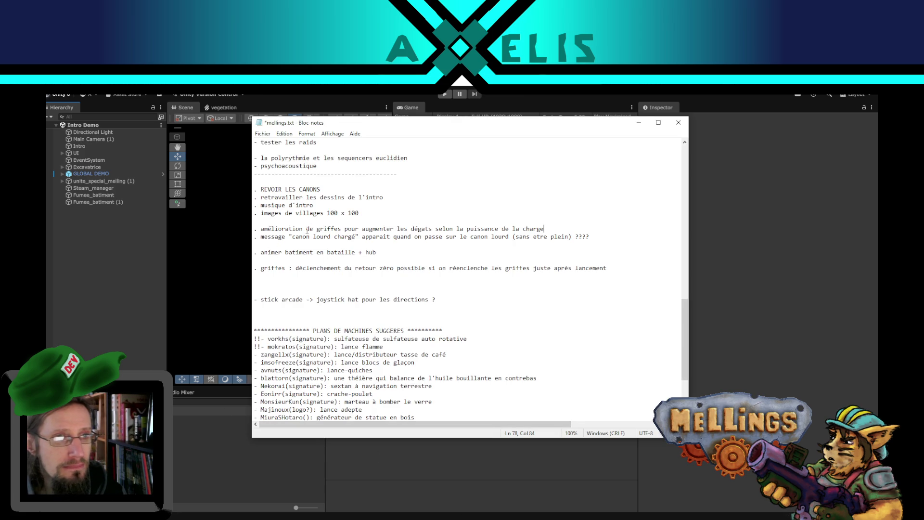
# Delete the 'amélioration de griffes' to-do line from mellings.txt and save the file.
pyautogui.moveTo(591, 236); pyautogui.dragTo(216, 244)
pyautogui.moveTo(547, 229); pyautogui.dragTo(207, 223)
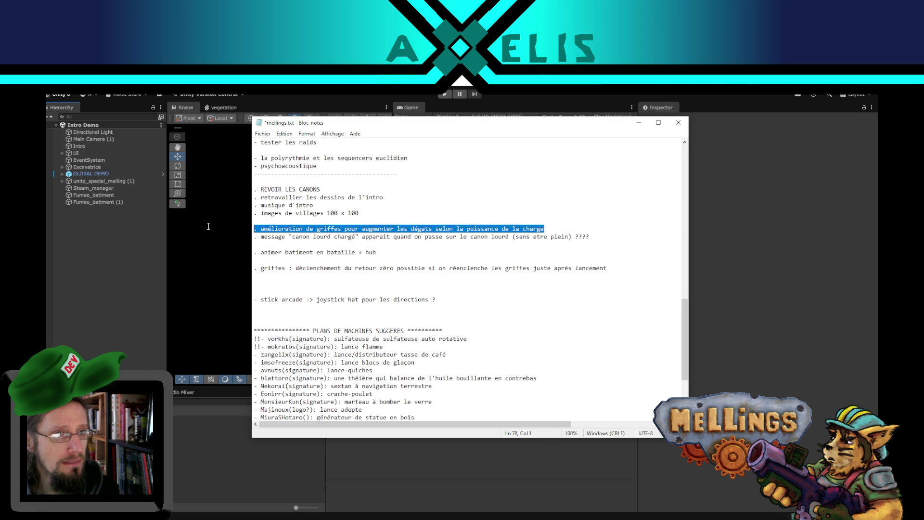
pyautogui.press('Delete')
pyautogui.press('Delete')
pyautogui.hotkey('ctrl', 's')
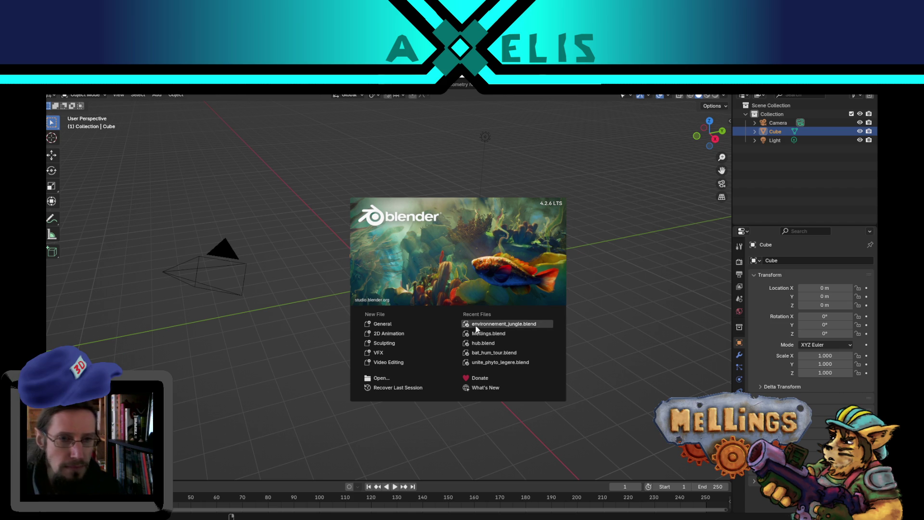
# Load hub.blend from Recent Files and bring the town block into the Texture Paint workspace.
pyautogui.click(485, 343)
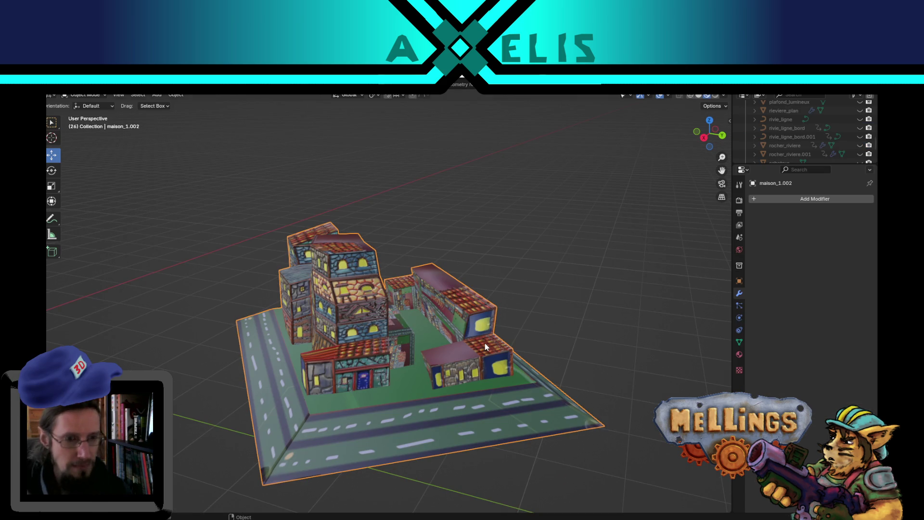
pyautogui.moveTo(466, 327)
pyautogui.mouseDown(button='middle')
pyautogui.moveTo(422, 344)
pyautogui.moveTo(451, 346)
pyautogui.moveTo(432, 335)
pyautogui.moveTo(289, 336)
pyautogui.moveTo(262, 346)
pyautogui.moveTo(299, 357)
pyautogui.moveTo(227, 318)
pyautogui.mouseUp(button='middle')
pyautogui.scroll(2, 432, 335)
pyautogui.scroll(3, 432, 335)
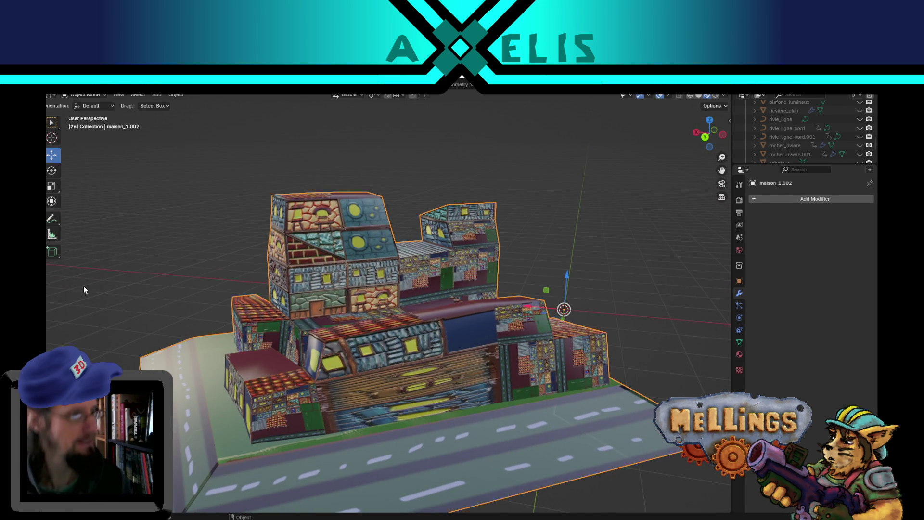
pyautogui.scroll(1, 288, 258)
pyautogui.moveTo(288, 257)
pyautogui.mouseDown(button='middle')
pyautogui.moveTo(343, 267)
pyautogui.moveTo(475, 255)
pyautogui.moveTo(319, 182)
pyautogui.moveTo(246, 289)
pyautogui.moveTo(268, 340)
pyautogui.mouseUp(button='middle')
pyautogui.scroll(-1, 304, 220)
pyautogui.hotkey('ctrl', 'pagedown')
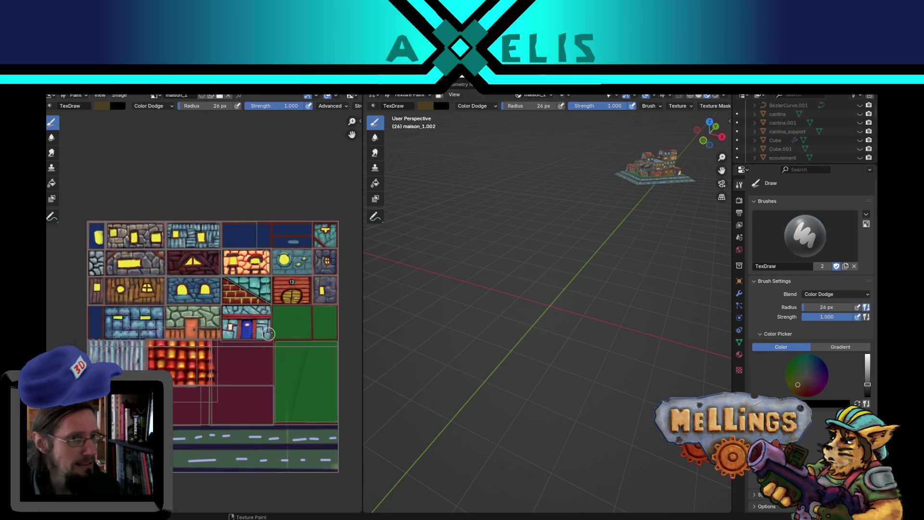
pyautogui.scroll(1, 269, 303)
pyautogui.scroll(-1, 303, 316)
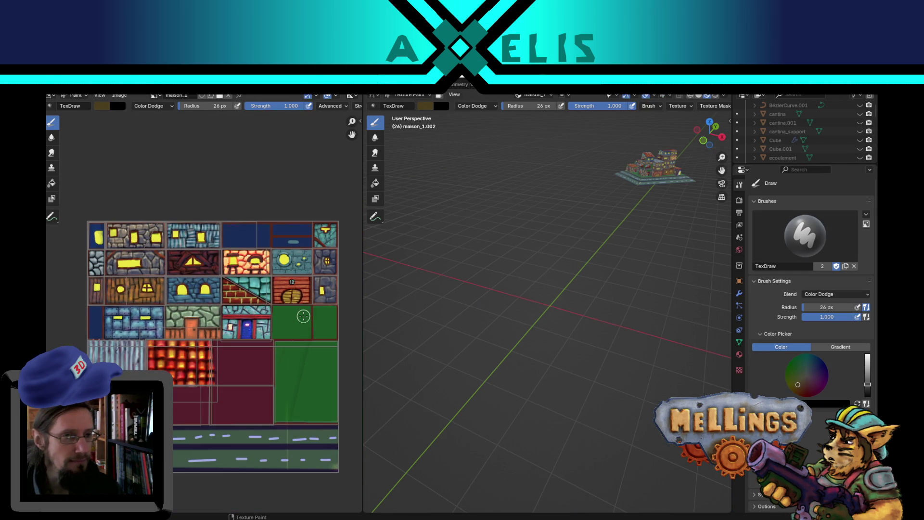
# Frame the town model top-down and move maison_1.002 into UV editing.
pyautogui.moveTo(656, 187)
pyautogui.mouseDown(button='middle')
pyautogui.moveTo(633, 189)
pyautogui.moveTo(696, 178)
pyautogui.mouseUp(button='middle')
pyautogui.press('Tab')
pyautogui.press('KP_Decimal')
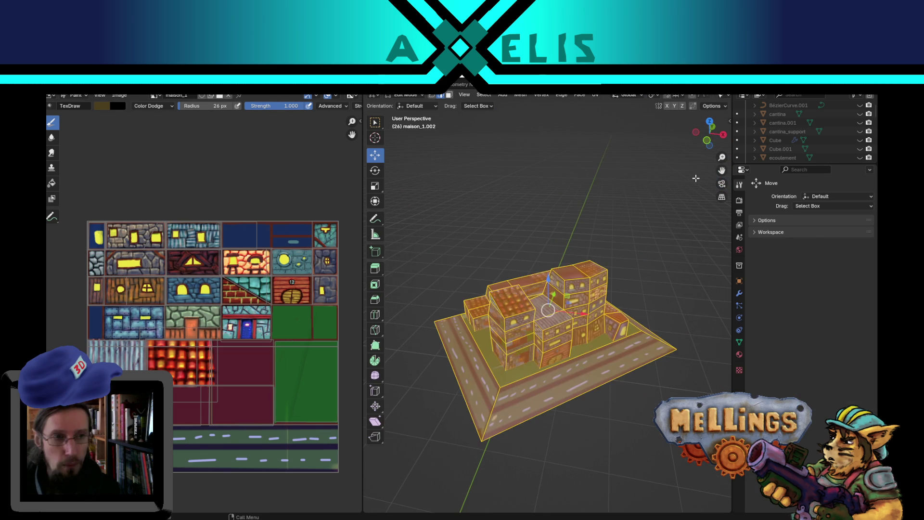
pyautogui.press('Tab')
pyautogui.scroll(2, 543, 340)
pyautogui.moveTo(542, 340); pyautogui.dragTo(651, 499, button='middle')
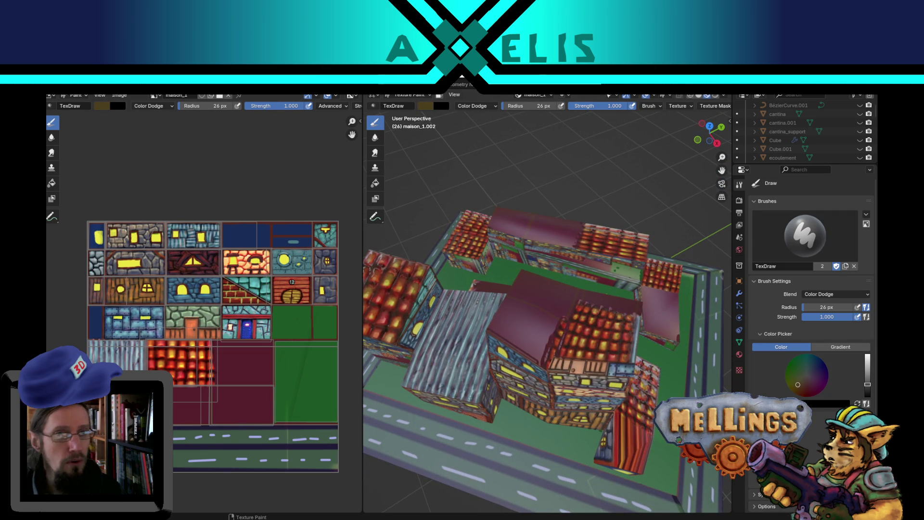
pyautogui.press('Tab')
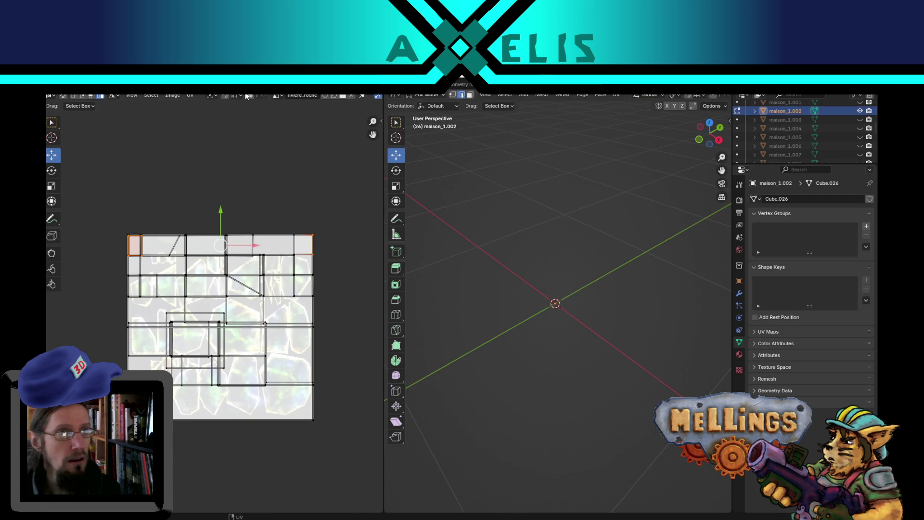
# Centre on the town block from above and select one roof face in Edit Mode.
pyautogui.moveTo(444, 270); pyautogui.dragTo(594, 259, button='middle')
pyautogui.press('KP_Decimal')
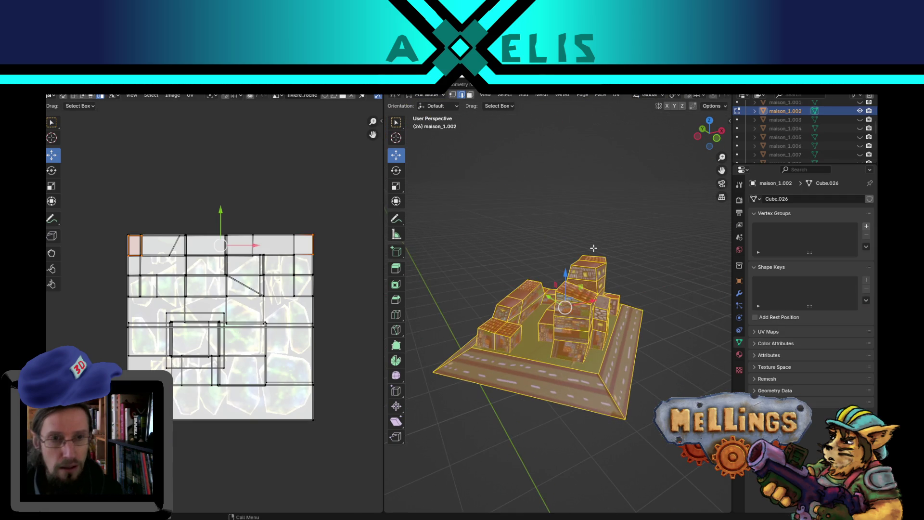
pyautogui.moveTo(547, 281); pyautogui.dragTo(552, 310, button='middle')
pyautogui.press('Tab')
pyautogui.scroll(4, 577, 322)
pyautogui.press('Tab')
pyautogui.click(577, 322)
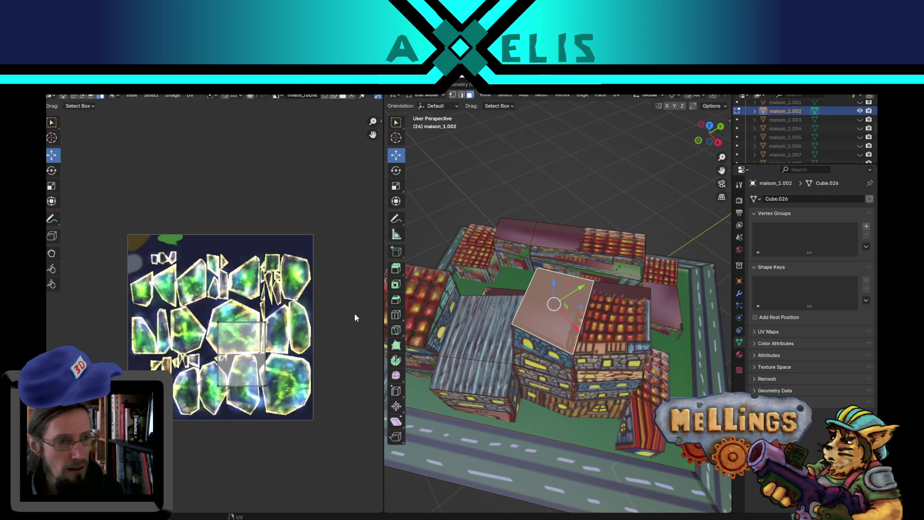
# Show village_1.png, then the maison_1 atlas, behind the roof face's UVs.
pyautogui.click(280, 98)
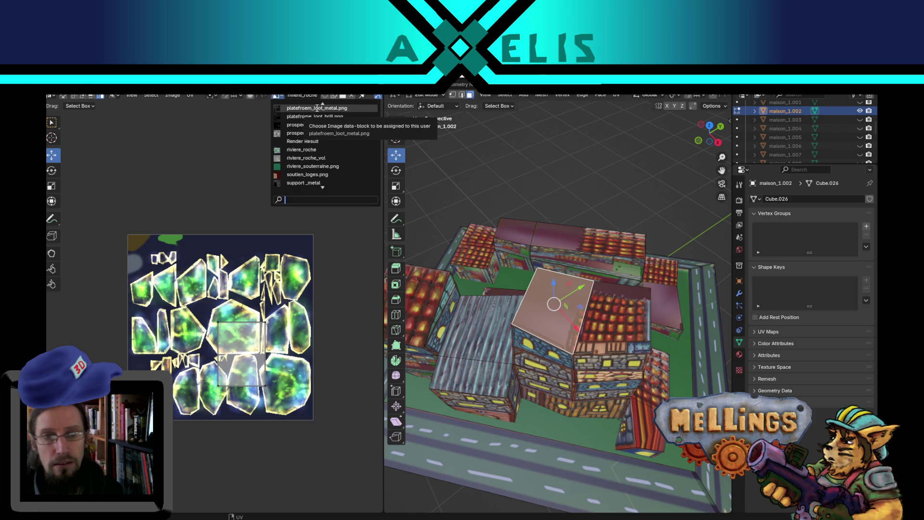
pyautogui.scroll(-9, 321, 183)
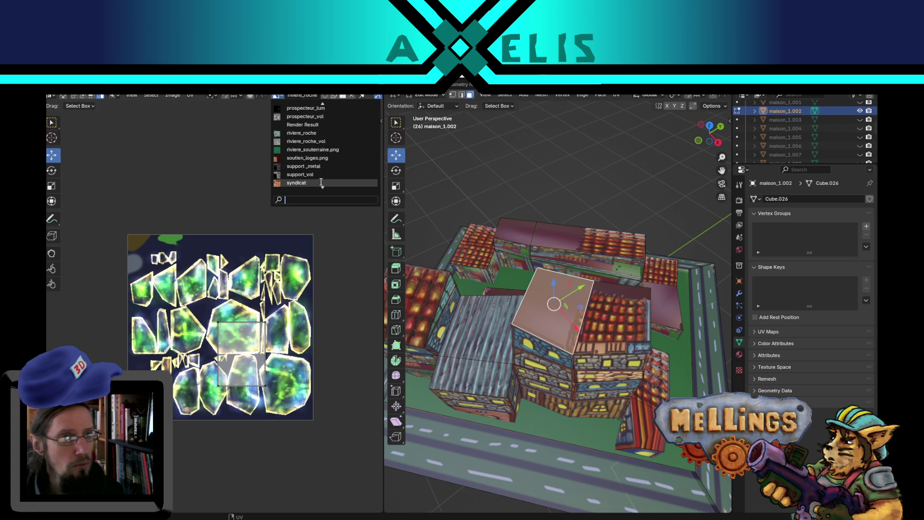
pyautogui.scroll(-6, 321, 183)
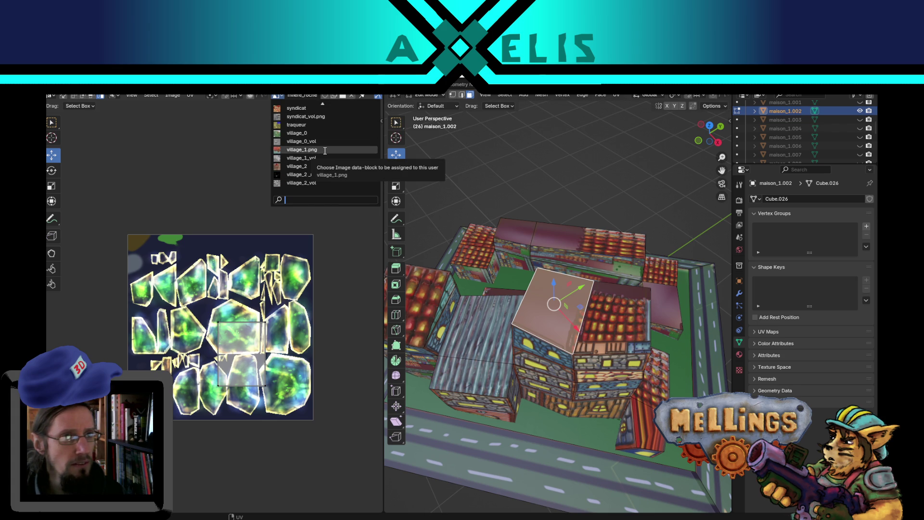
pyautogui.click(324, 150)
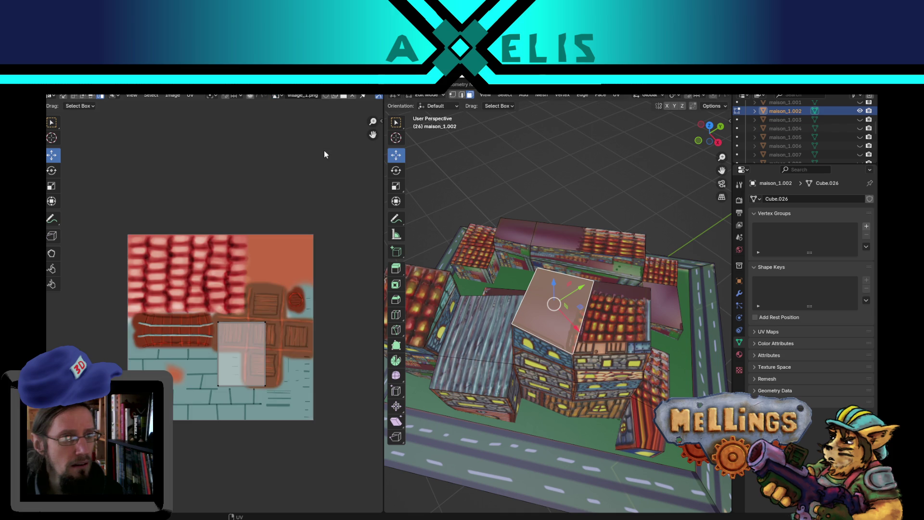
pyautogui.click(282, 94)
pyautogui.scroll(2, 322, 109)
pyautogui.scroll(2, 321, 108)
pyautogui.scroll(3, 322, 109)
pyautogui.scroll(2, 325, 130)
pyautogui.scroll(3, 328, 144)
pyautogui.scroll(2, 335, 160)
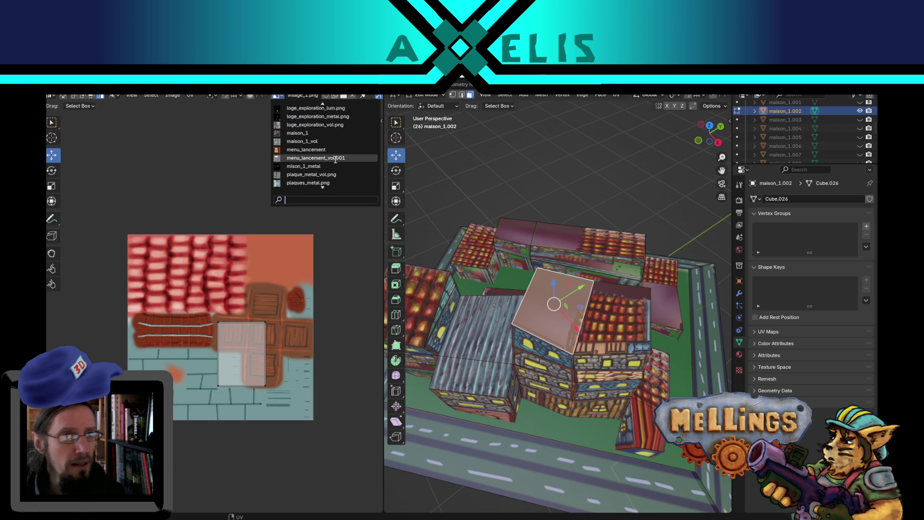
pyautogui.click(332, 133)
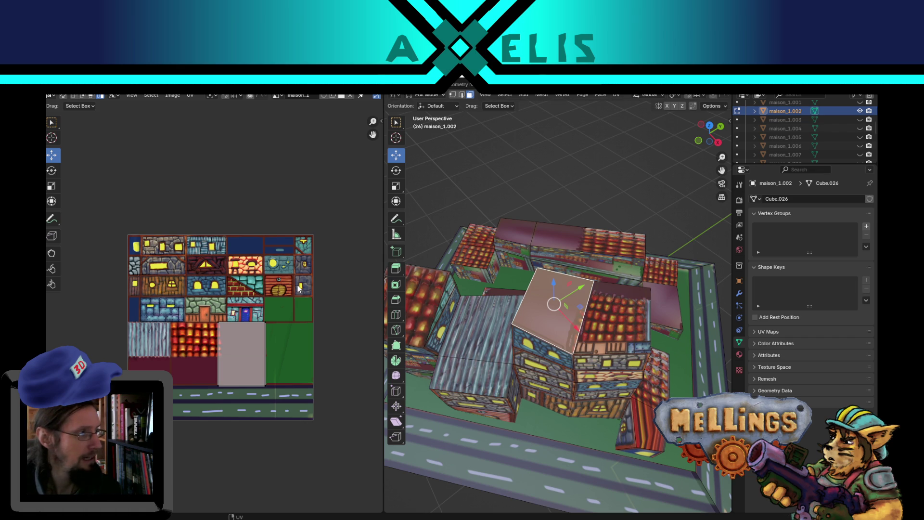
pyautogui.hotkey('alt', 'Tab')
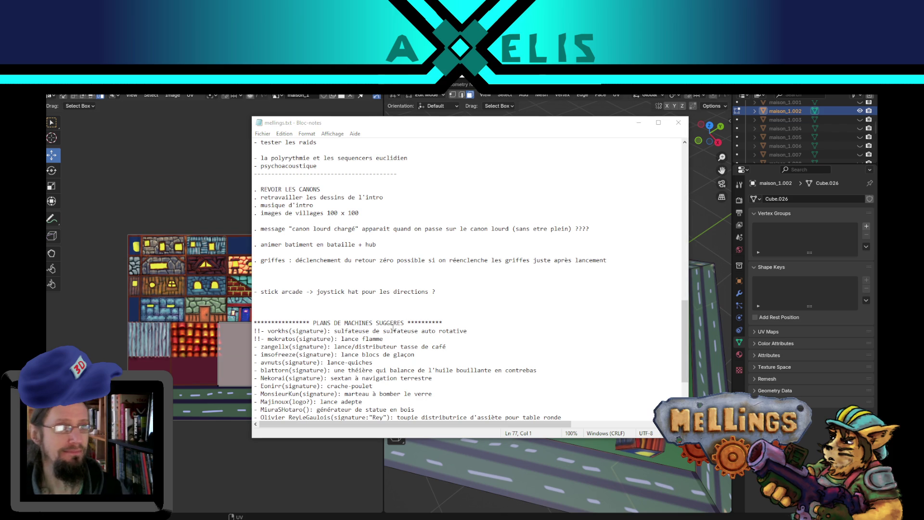
pyautogui.scroll(3, 416, 304)
pyautogui.scroll(5, 416, 303)
pyautogui.scroll(5, 416, 304)
pyautogui.scroll(5, 416, 304)
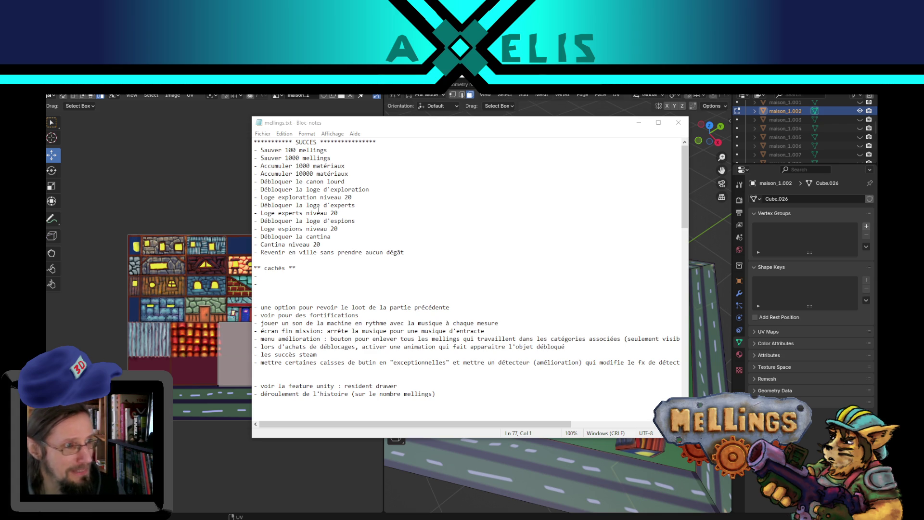
pyautogui.hotkey('alt', 'Tab')
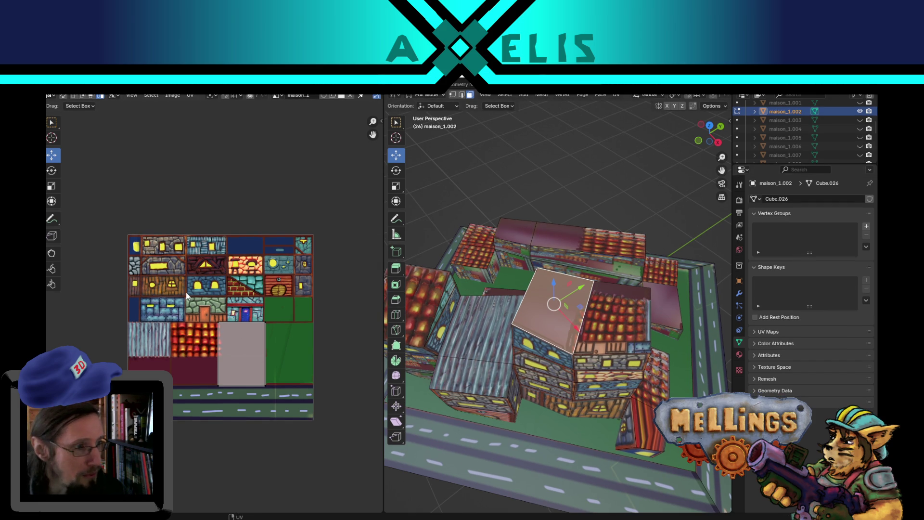
# Move the first roof face's UVs onto the metal tile and pull its bottom and right edges in to fit.
pyautogui.moveTo(186, 293); pyautogui.dragTo(310, 422)
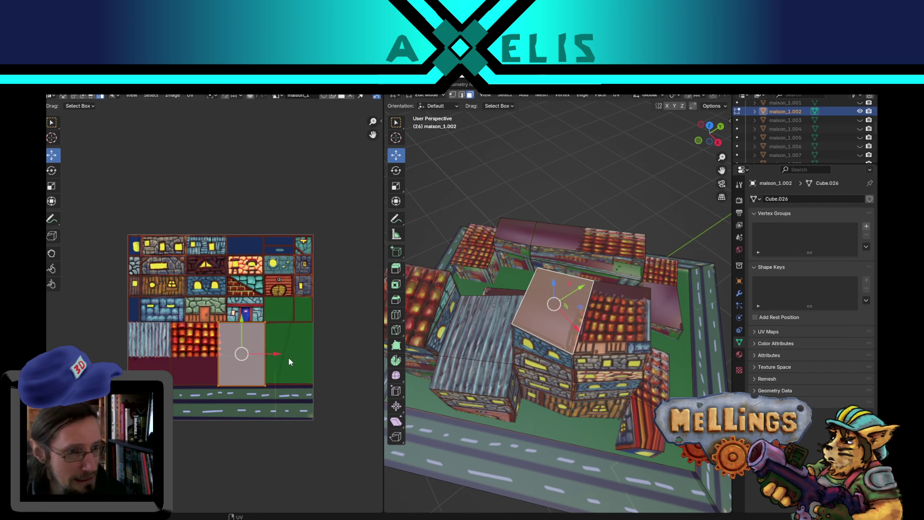
pyautogui.press('g')
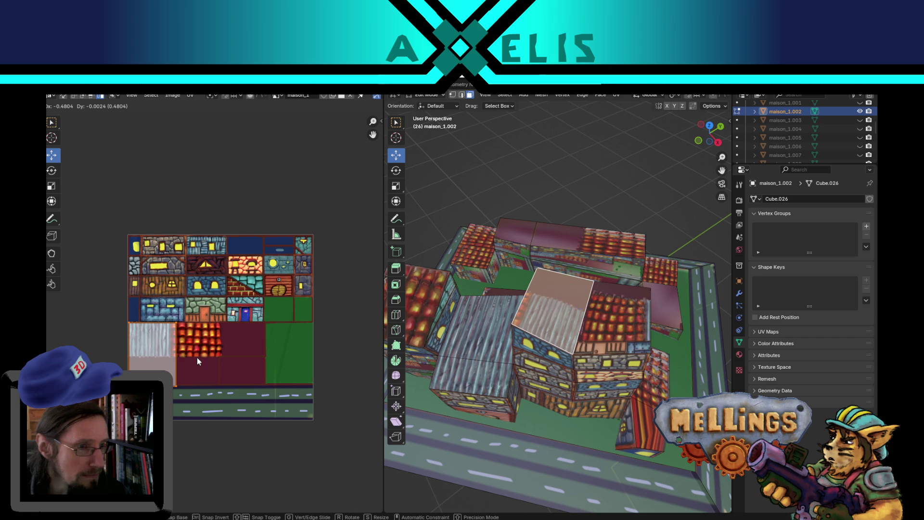
pyautogui.click(152, 356)
pyautogui.scroll(1, 152, 356)
pyautogui.scroll(1, 152, 356)
pyautogui.scroll(1, 258, 388)
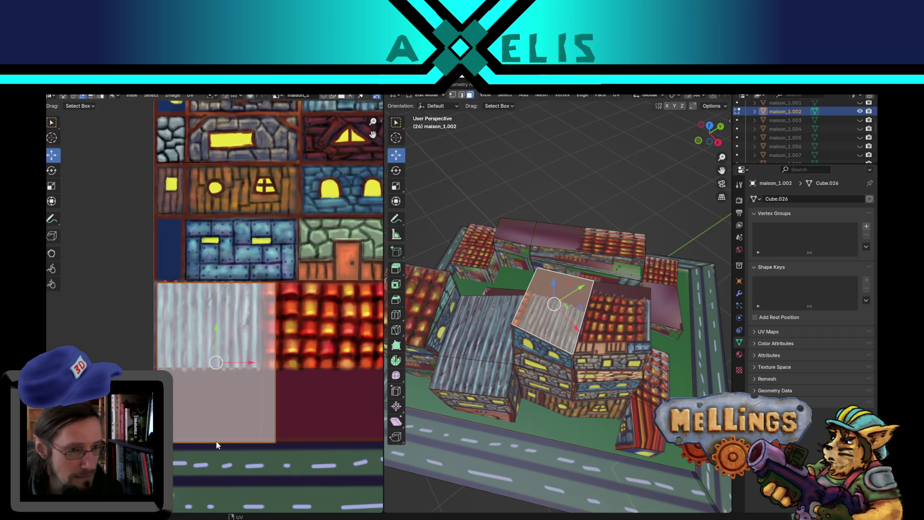
pyautogui.press('g')
pyautogui.press('y')
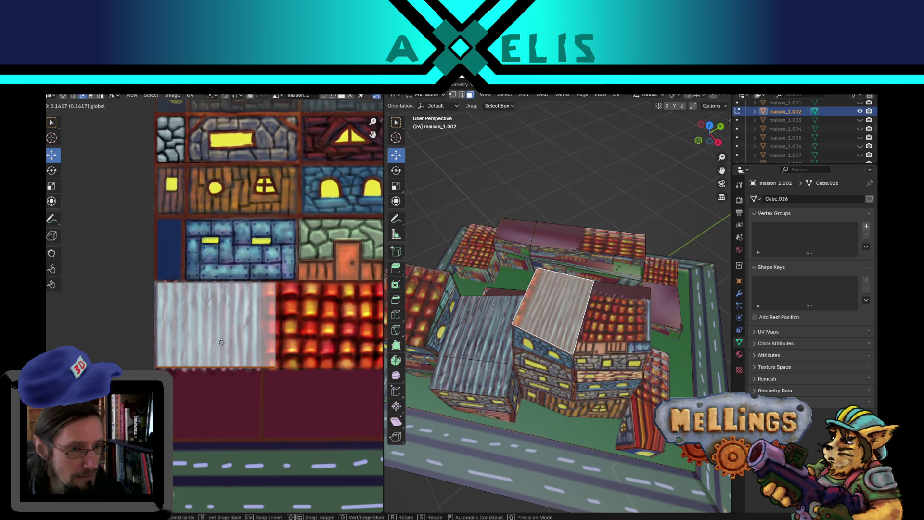
pyautogui.click(221, 341)
pyautogui.click(277, 333)
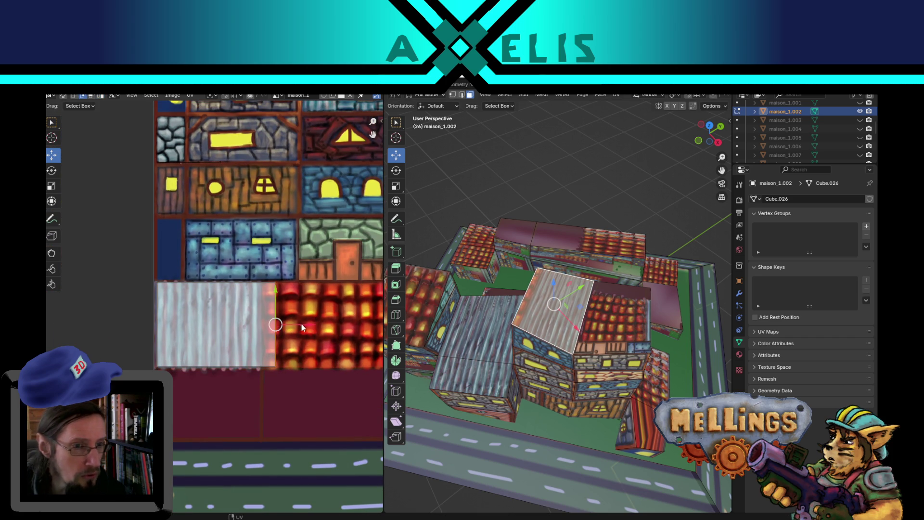
pyautogui.press('g')
pyautogui.press('x')
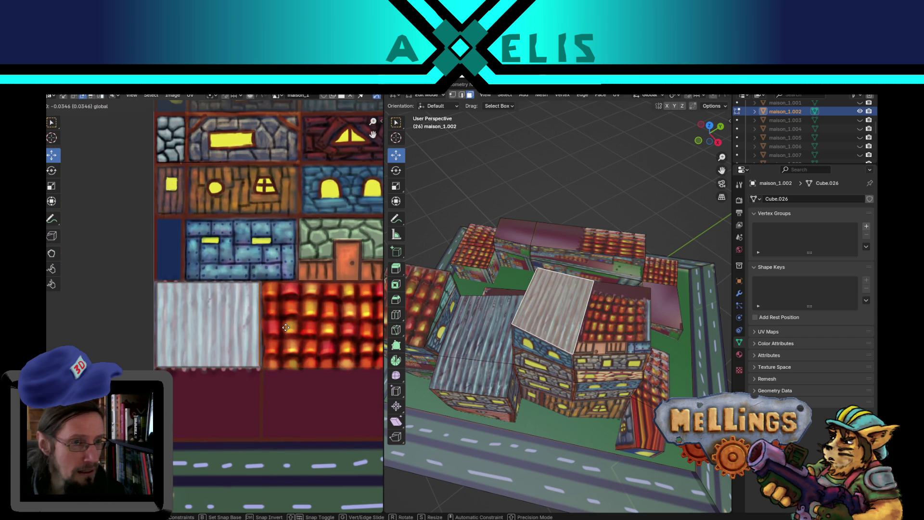
pyautogui.click(260, 325)
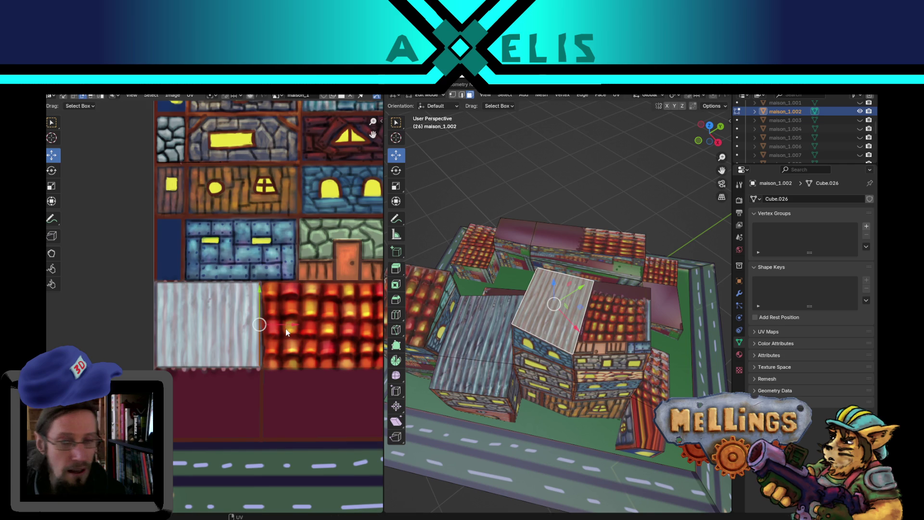
# Fit the other roof face's UVs onto the metal tile the same way and save hub.blend.
pyautogui.click(615, 318)
pyautogui.scroll(-2, 258, 322)
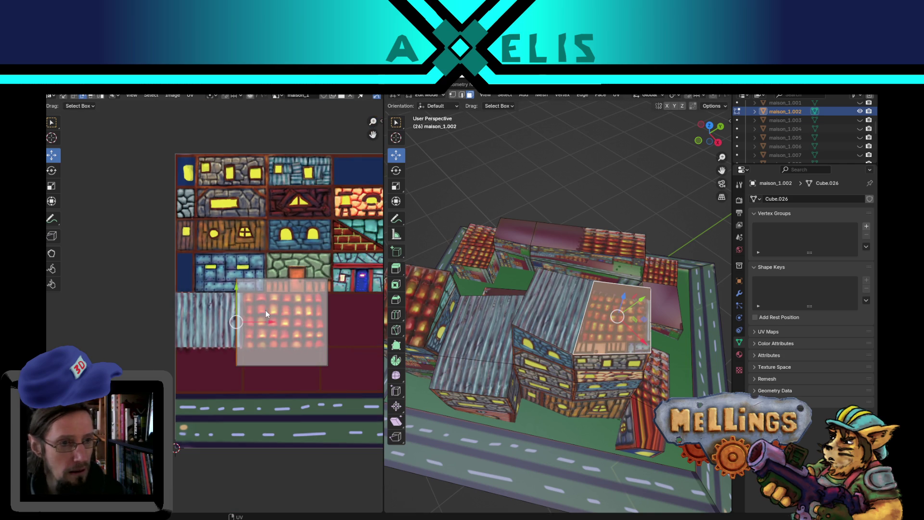
pyautogui.moveTo(203, 250); pyautogui.dragTo(358, 379)
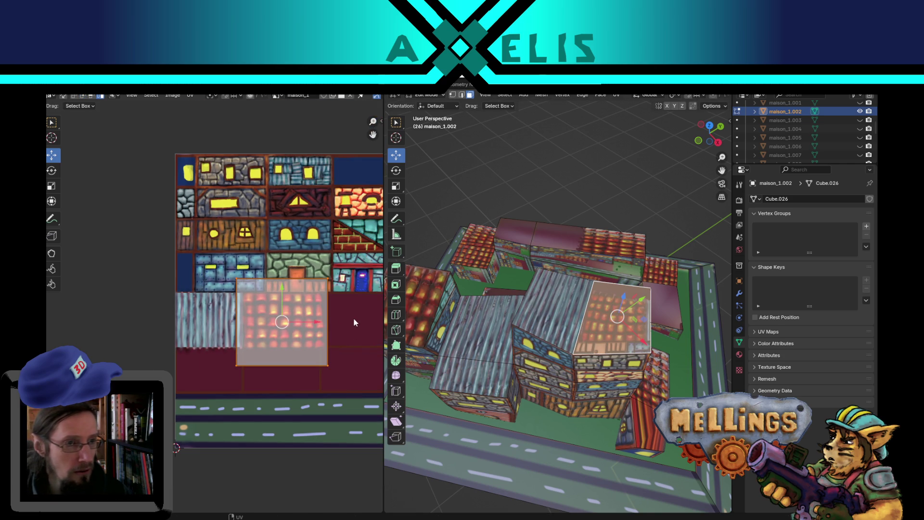
pyautogui.press('g')
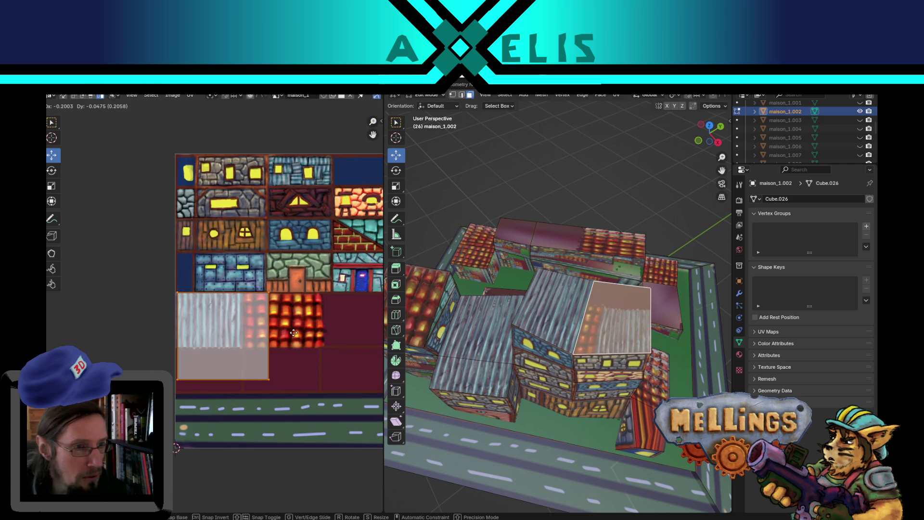
pyautogui.click(293, 333)
pyautogui.moveTo(228, 345); pyautogui.dragTo(228, 313)
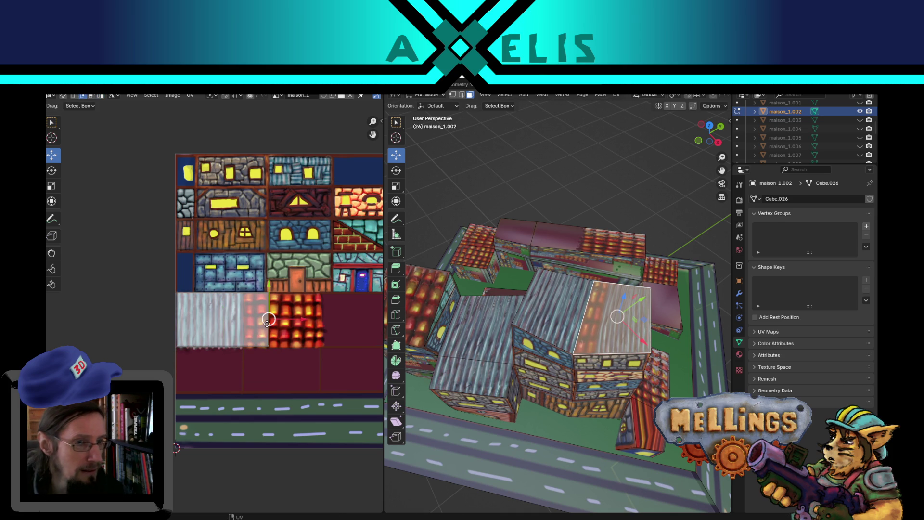
pyautogui.moveTo(228, 313); pyautogui.dragTo(267, 320)
pyautogui.moveTo(510, 205)
pyautogui.mouseDown(button='middle')
pyautogui.moveTo(513, 219)
pyautogui.moveTo(624, 322)
pyautogui.moveTo(588, 329)
pyautogui.mouseUp(button='middle')
pyautogui.click(513, 220)
pyautogui.scroll(-5, 523, 218)
pyautogui.hotkey('ctrl', 's')
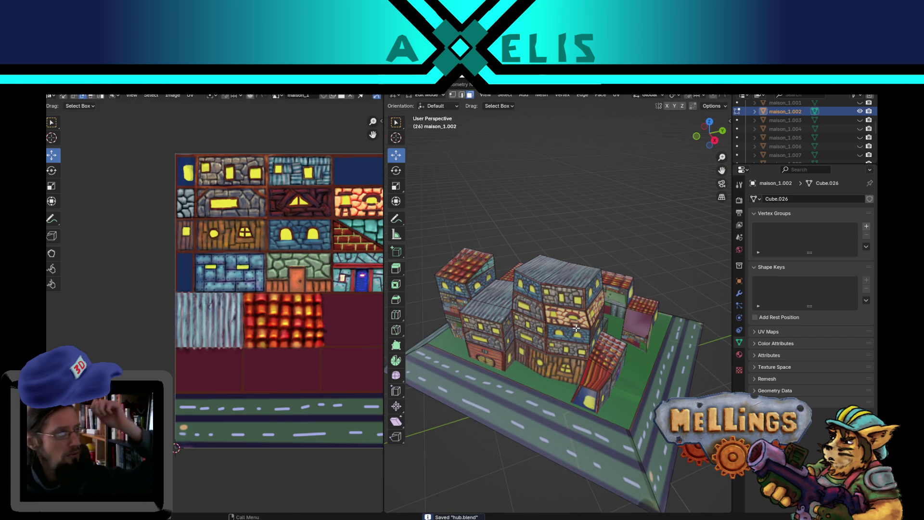
pyautogui.scroll(2, 626, 345)
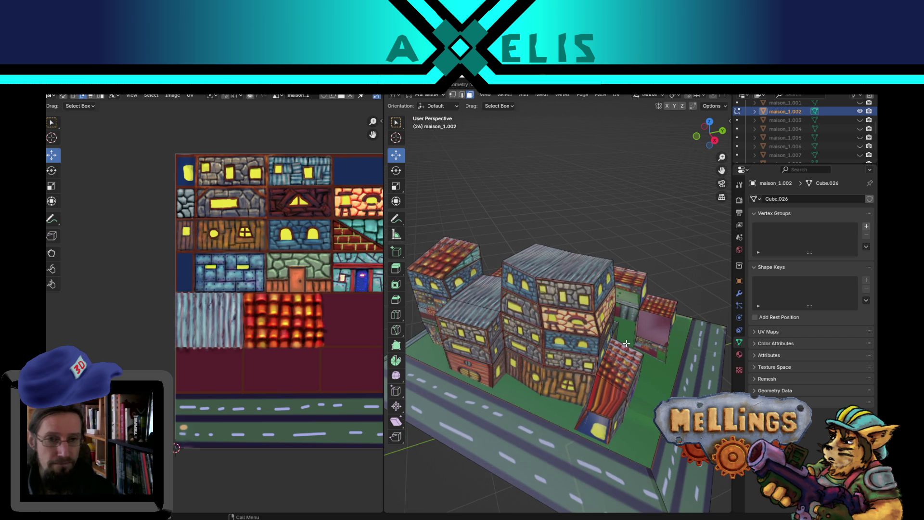
pyautogui.moveTo(560, 347); pyautogui.dragTo(477, 335, button='middle')
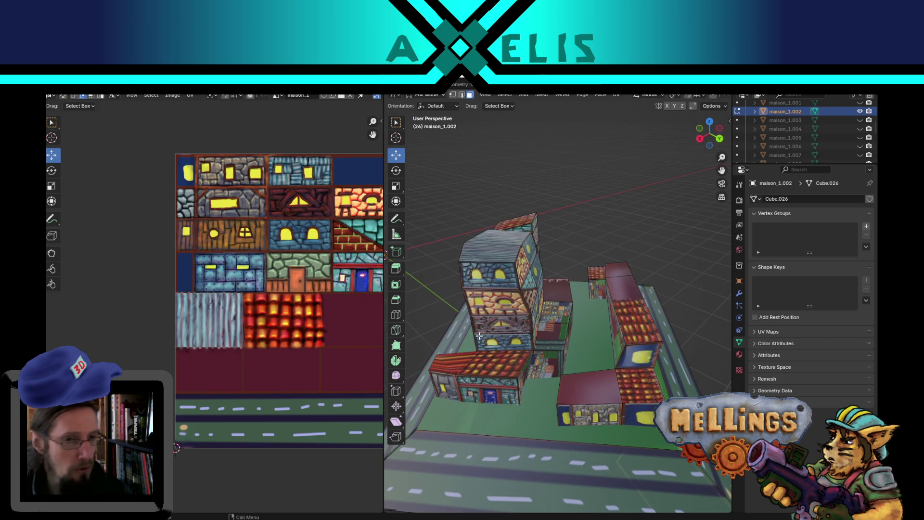
pyautogui.moveTo(479, 335)
pyautogui.mouseDown(button='middle')
pyautogui.moveTo(556, 366)
pyautogui.moveTo(492, 305)
pyautogui.moveTo(550, 281)
pyautogui.mouseUp(button='middle')
pyautogui.scroll(5, 506, 300)
pyautogui.scroll(-3, 550, 280)
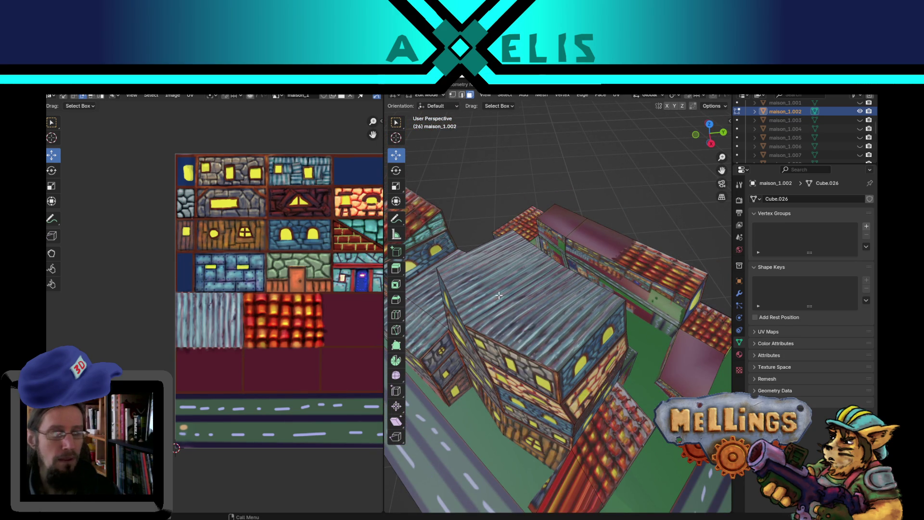
pyautogui.moveTo(463, 310); pyautogui.dragTo(502, 286, button='middle')
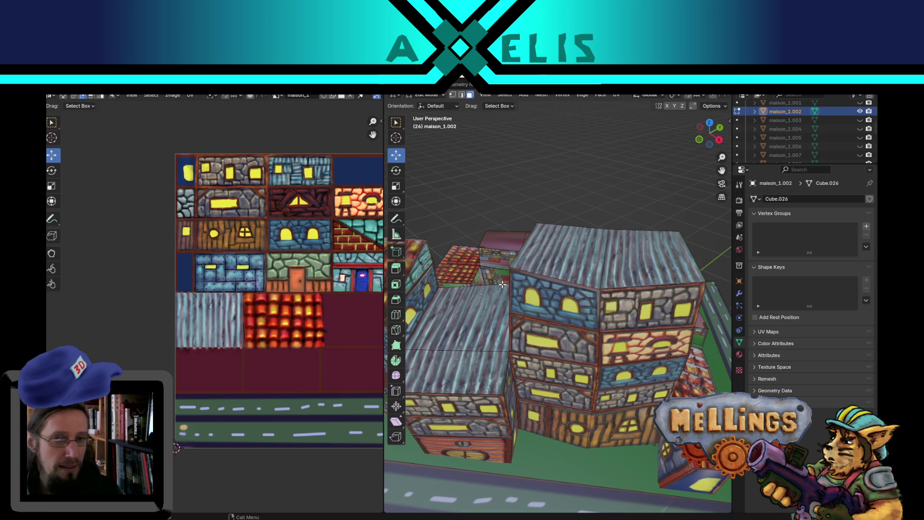
pyautogui.moveTo(321, 364); pyautogui.dragTo(212, 384, button='middle')
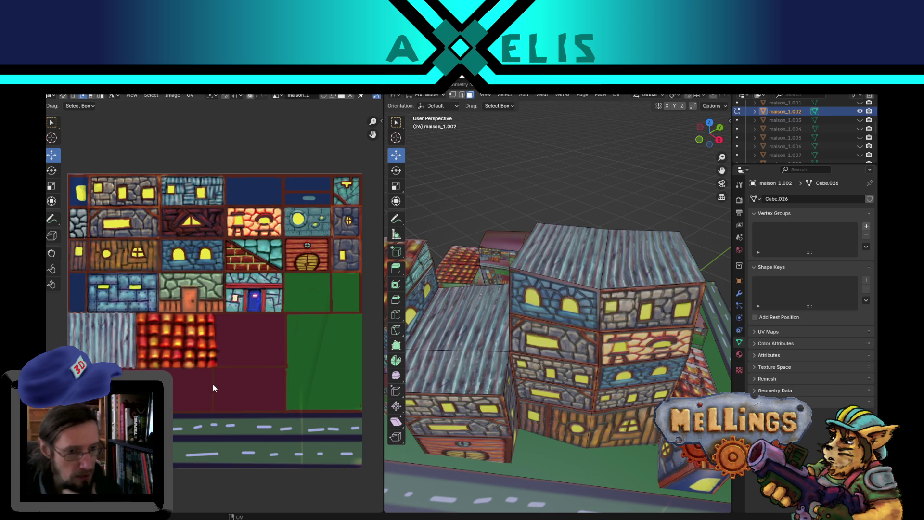
pyautogui.scroll(1, 340, 452)
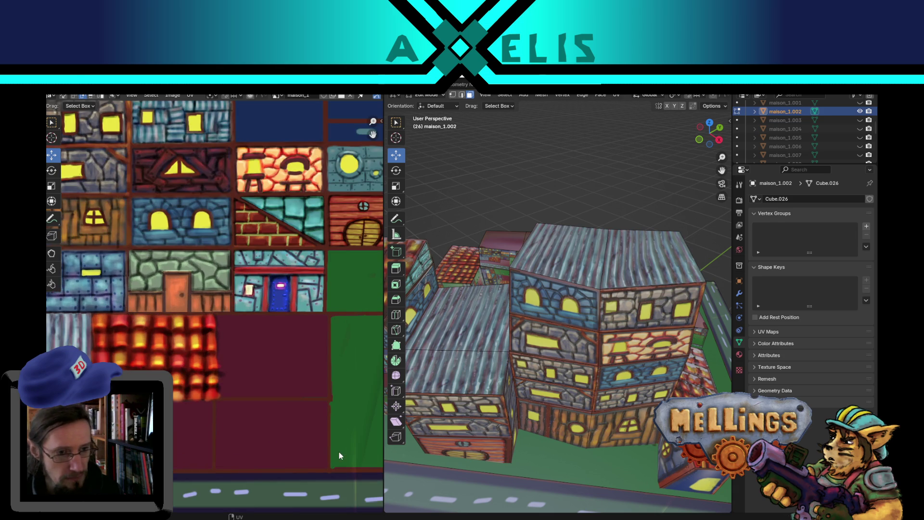
pyautogui.moveTo(323, 438); pyautogui.dragTo(293, 421, button='middle')
pyautogui.scroll(-1, 295, 416)
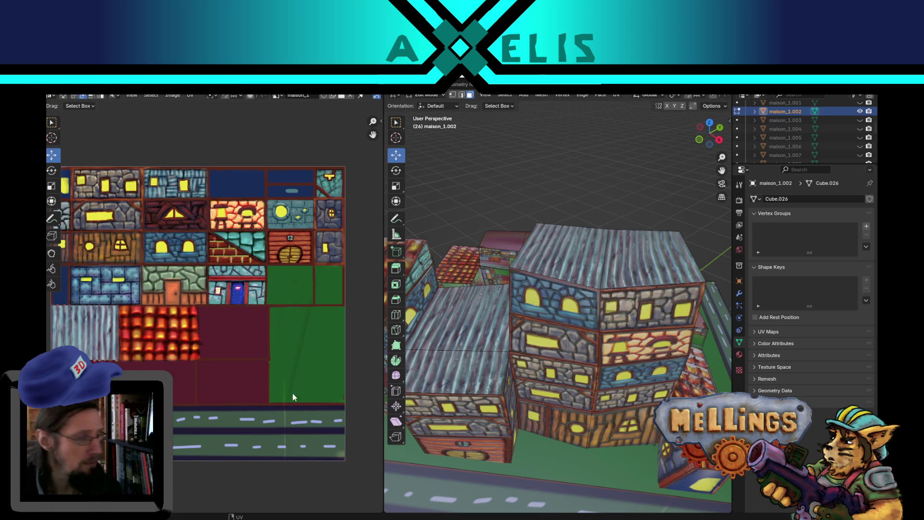
pyautogui.moveTo(273, 346); pyautogui.dragTo(294, 346, button='middle')
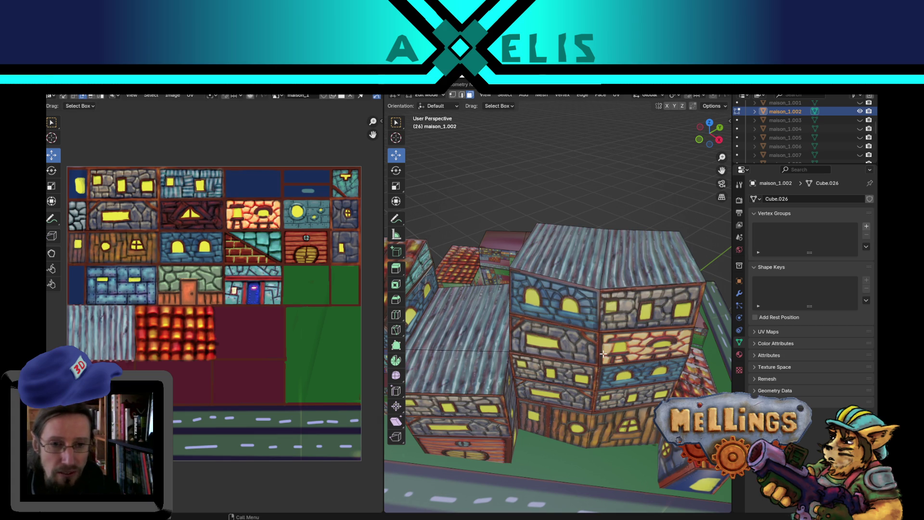
pyautogui.moveTo(604, 355); pyautogui.dragTo(609, 315, button='middle')
pyautogui.scroll(2, 610, 316)
pyautogui.scroll(2, 610, 261)
pyautogui.scroll(2, 576, 243)
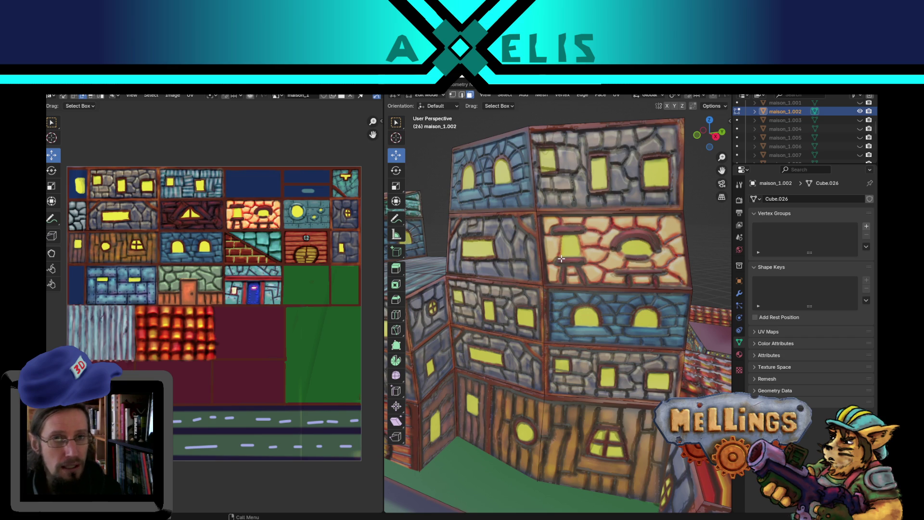
pyautogui.press('Tab')
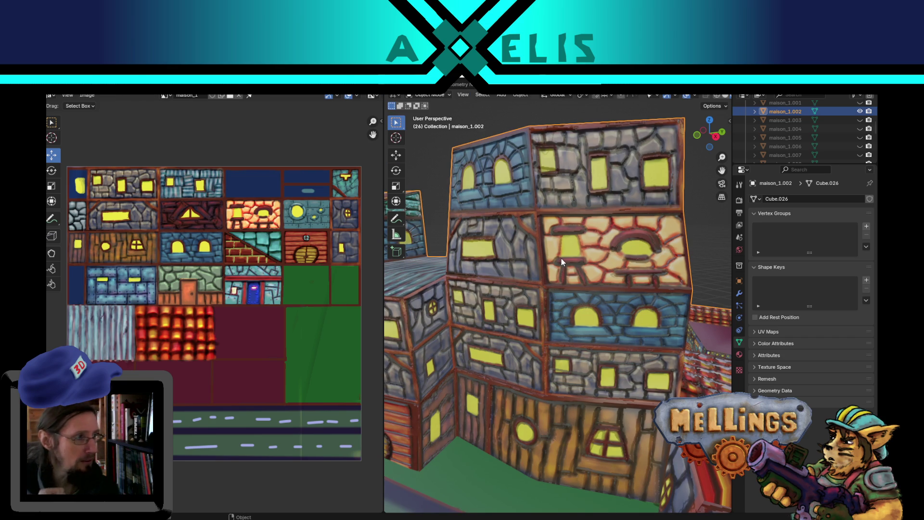
pyautogui.press('Tab')
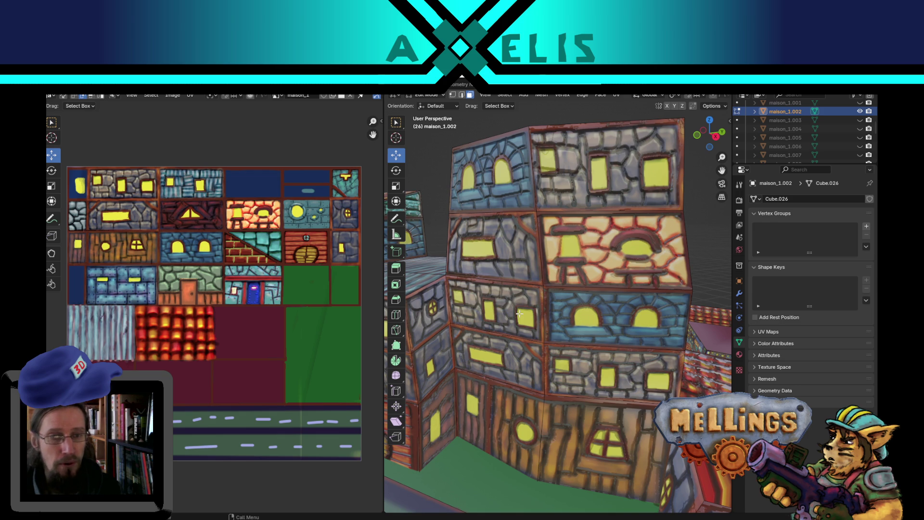
pyautogui.moveTo(497, 283); pyautogui.dragTo(539, 303, button='middle')
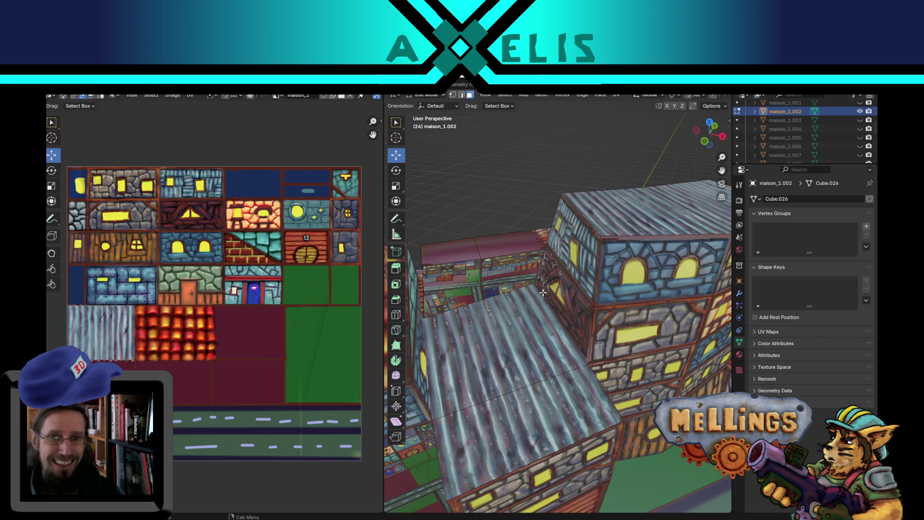
# Bring the whole town block into view and save maison_1.png with Alt+S.
pyautogui.moveTo(543, 292); pyautogui.dragTo(530, 314, button='middle')
pyautogui.press('Home')
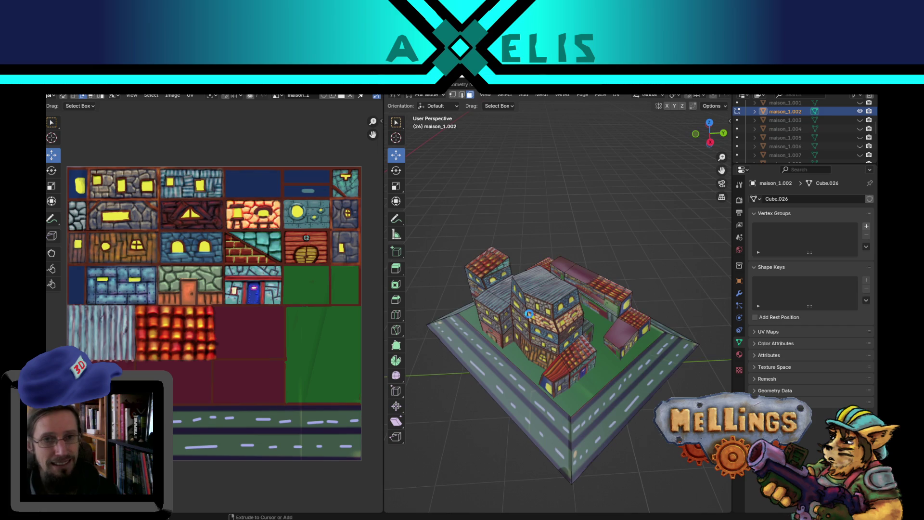
pyautogui.hotkey('alt', 's')
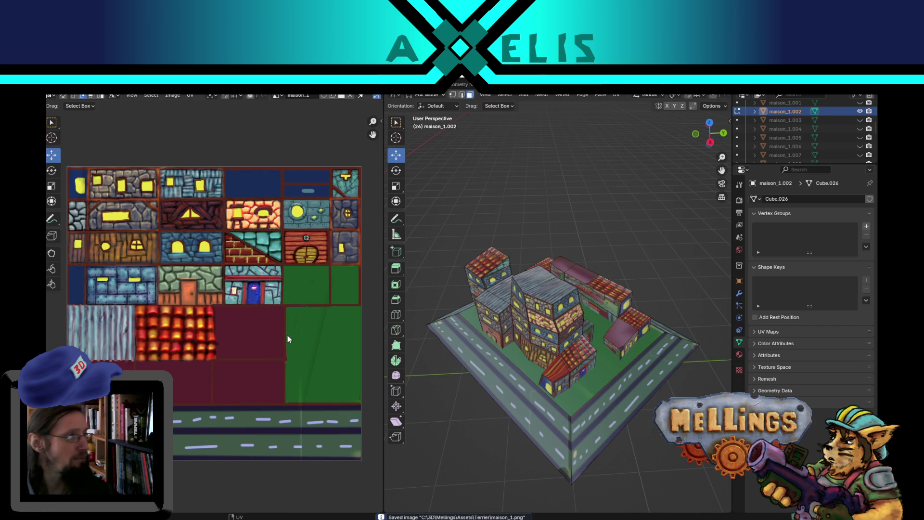
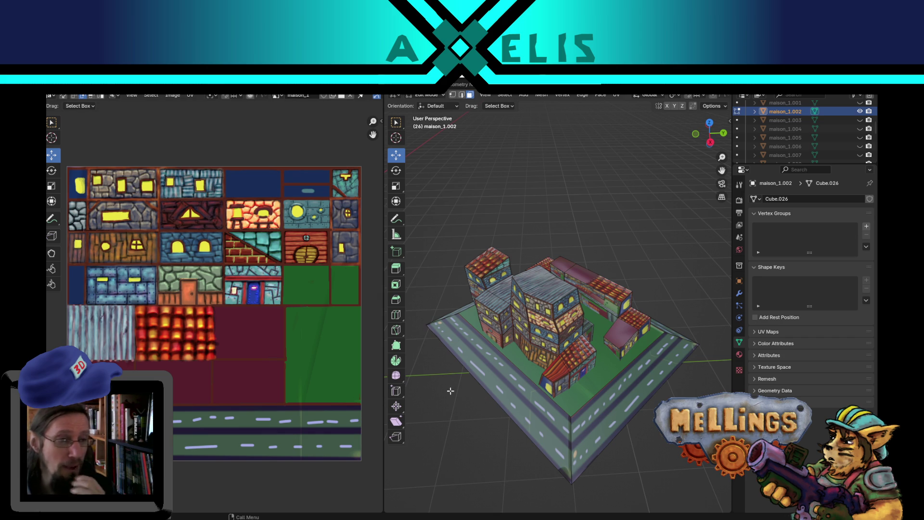
# Select the patchwork wall band and shrink its whole UV island.
pyautogui.moveTo(495, 378)
pyautogui.mouseDown(button='middle')
pyautogui.moveTo(516, 361)
pyautogui.moveTo(518, 326)
pyautogui.mouseUp(button='middle')
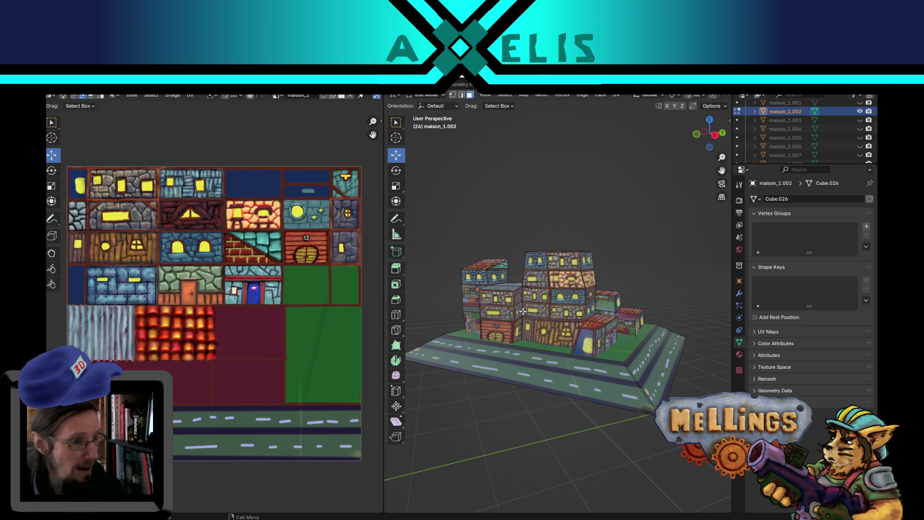
pyautogui.moveTo(485, 299); pyautogui.dragTo(557, 318, button='middle')
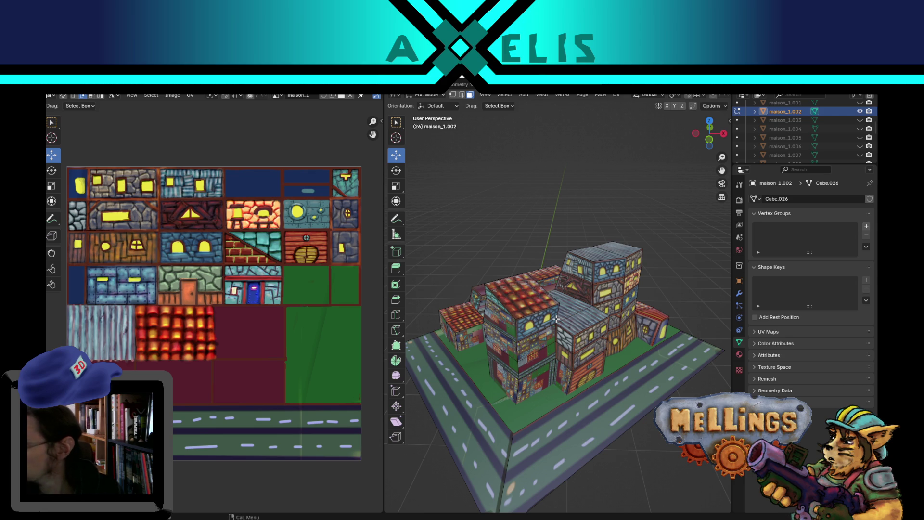
pyautogui.moveTo(556, 319); pyautogui.dragTo(544, 309, button='middle')
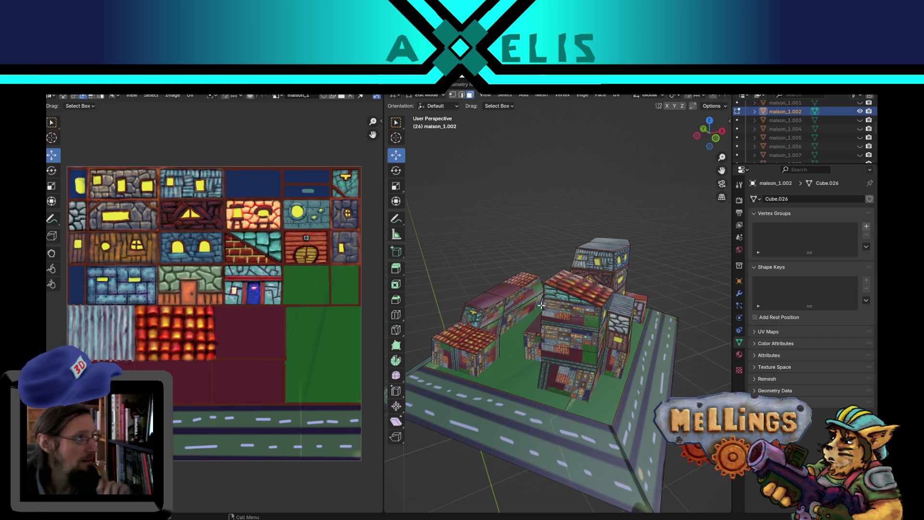
pyautogui.moveTo(564, 349)
pyautogui.mouseDown(button='middle')
pyautogui.moveTo(526, 358)
pyautogui.moveTo(545, 337)
pyautogui.mouseUp(button='middle')
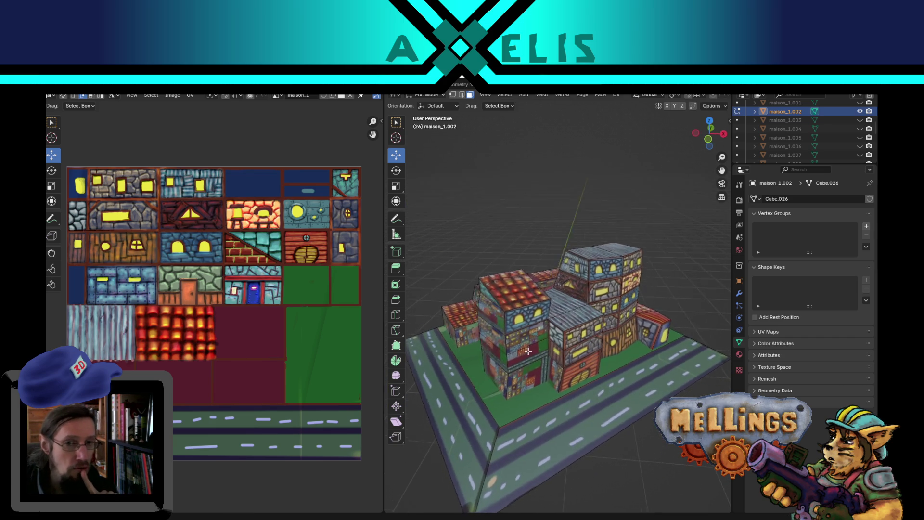
pyautogui.scroll(5, 545, 338)
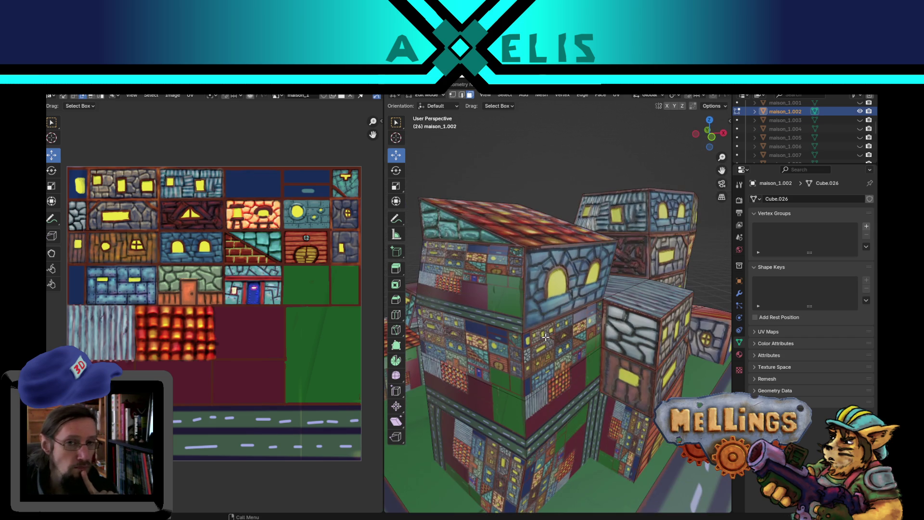
pyautogui.click(581, 336)
pyautogui.moveTo(580, 336); pyautogui.dragTo(552, 314, button='middle')
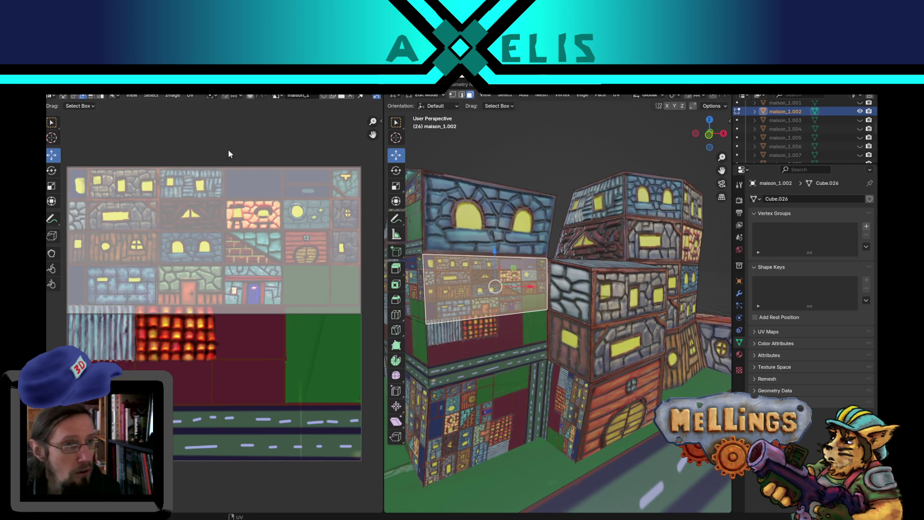
pyautogui.press('a')
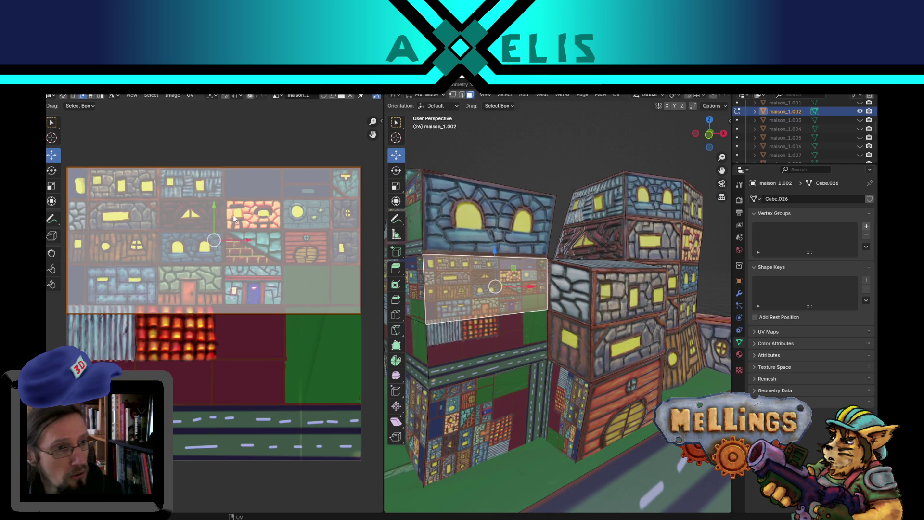
pyautogui.press('s')
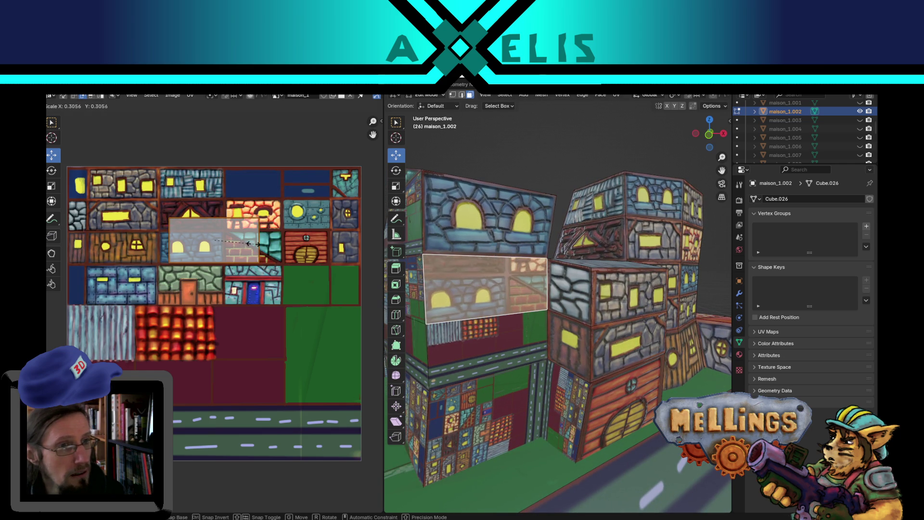
pyautogui.click(249, 243)
pyautogui.scroll(3, 256, 240)
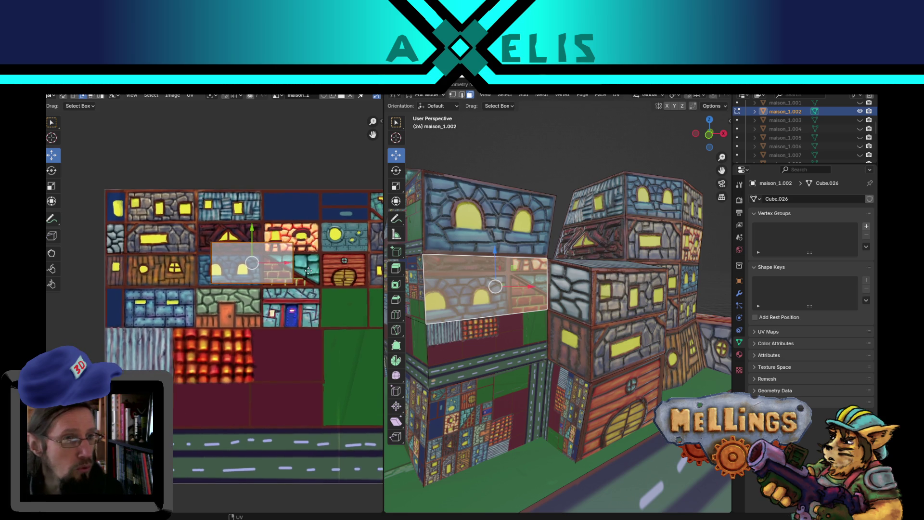
# Move the shrunken island onto the grey stone tile with the long yellow window.
pyautogui.moveTo(285, 258); pyautogui.dragTo(195, 279, button='middle')
pyautogui.moveTo(278, 298)
pyautogui.mouseDown(button='middle')
pyautogui.moveTo(217, 303)
pyautogui.moveTo(350, 331)
pyautogui.mouseUp(button='middle')
pyautogui.scroll(-3, 217, 304)
pyautogui.scroll(1, 349, 330)
pyautogui.press('g')
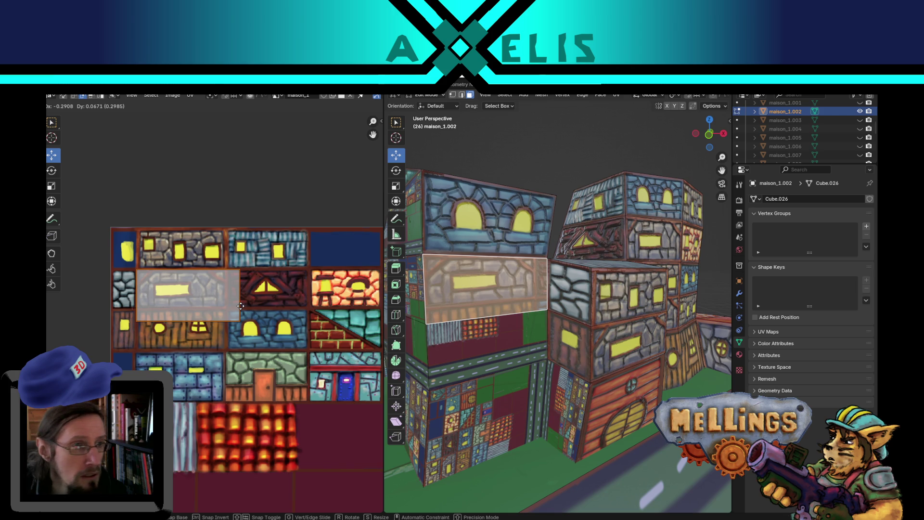
pyautogui.click(241, 306)
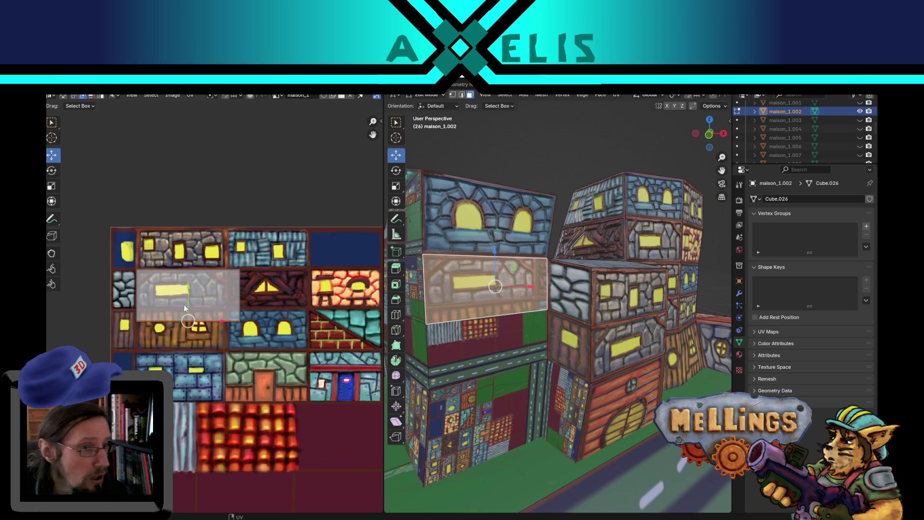
pyautogui.press('g')
pyautogui.press('y')
pyautogui.click(193, 283)
pyautogui.scroll(2, 198, 284)
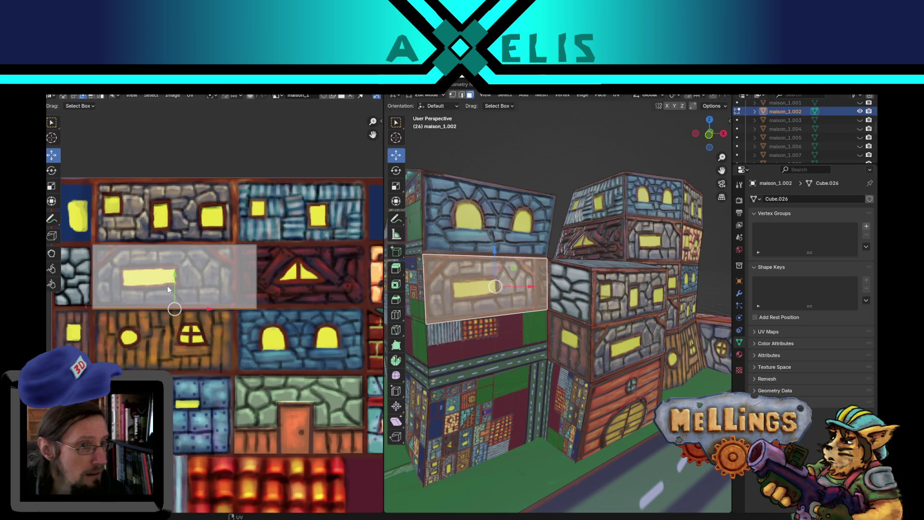
# Fine-align the island on the tile, then select the wall band below it.
pyautogui.moveTo(172, 279); pyautogui.dragTo(172, 275)
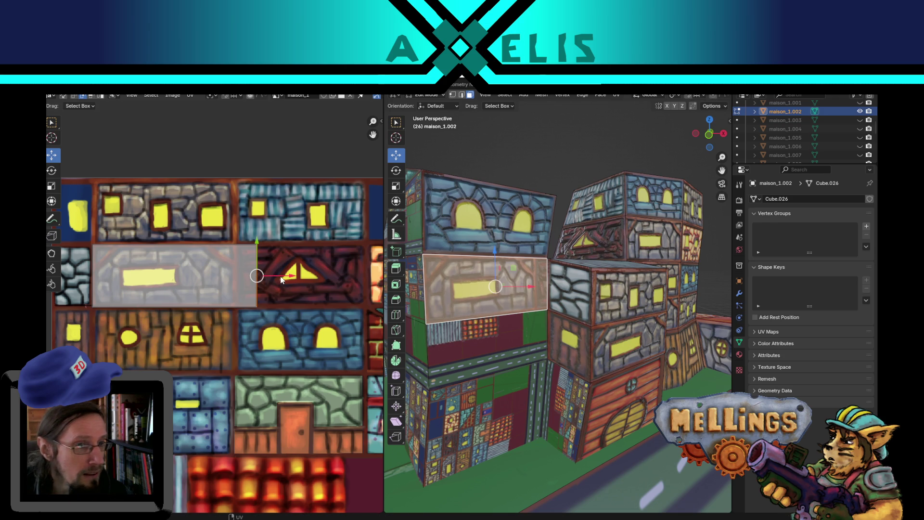
pyautogui.press('g')
pyautogui.press('x')
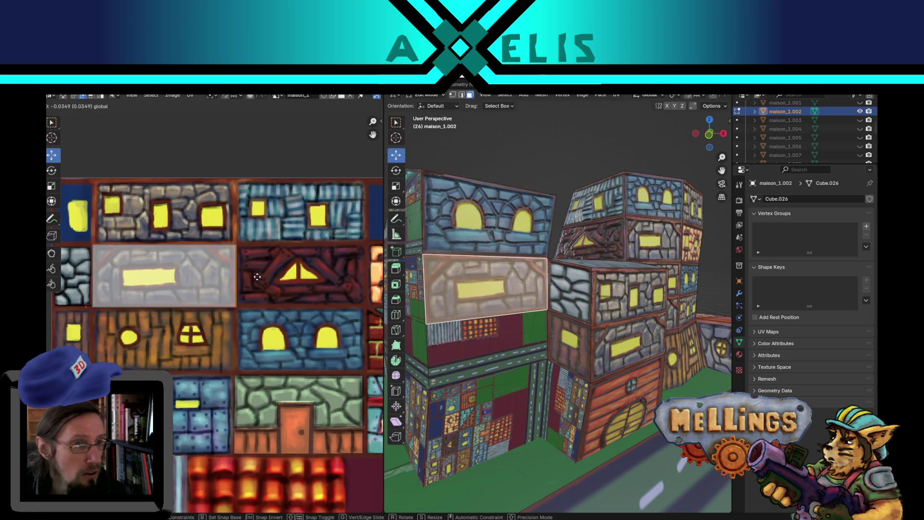
pyautogui.click(257, 277)
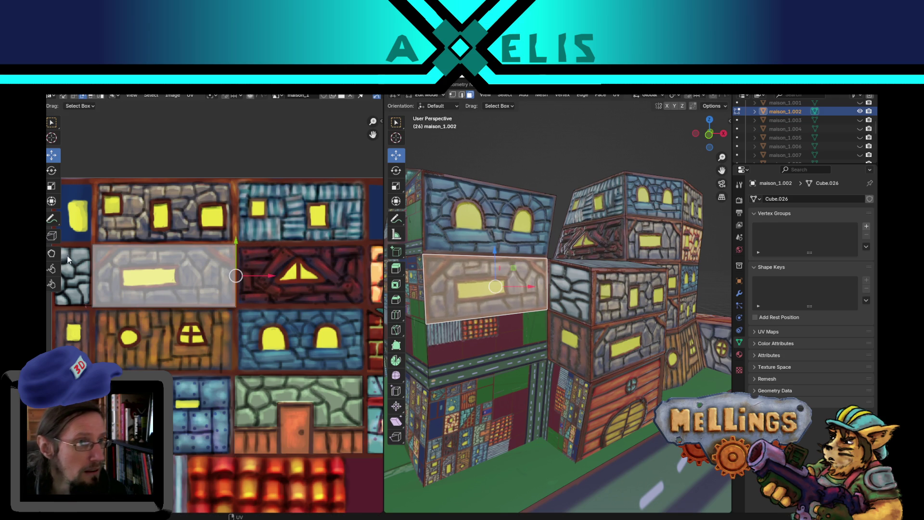
pyautogui.scroll(2, 296, 290)
pyautogui.scroll(3, 295, 289)
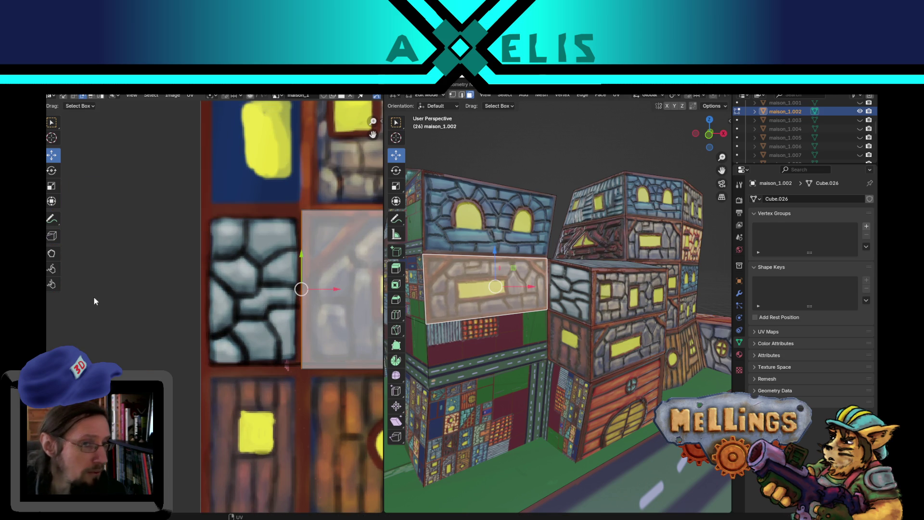
pyautogui.scroll(-4, 287, 317)
pyautogui.moveTo(287, 314); pyautogui.dragTo(139, 308, button='middle')
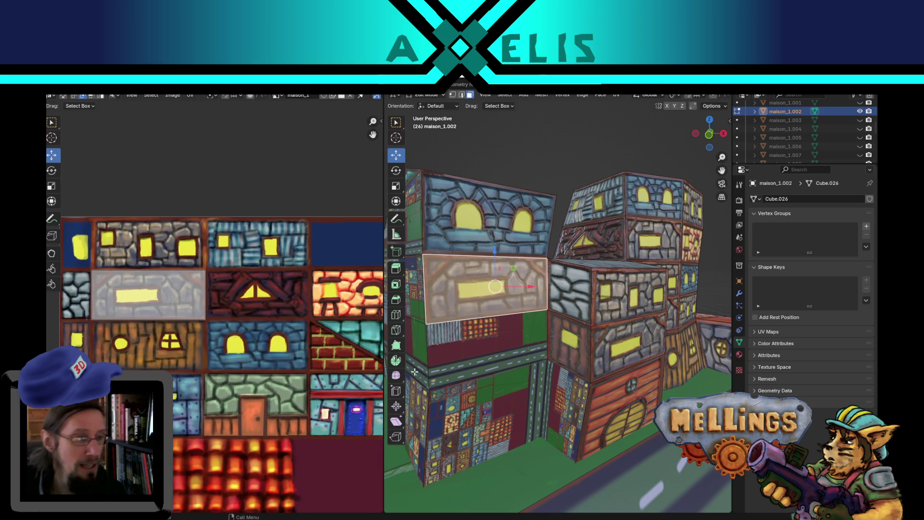
pyautogui.click(502, 341)
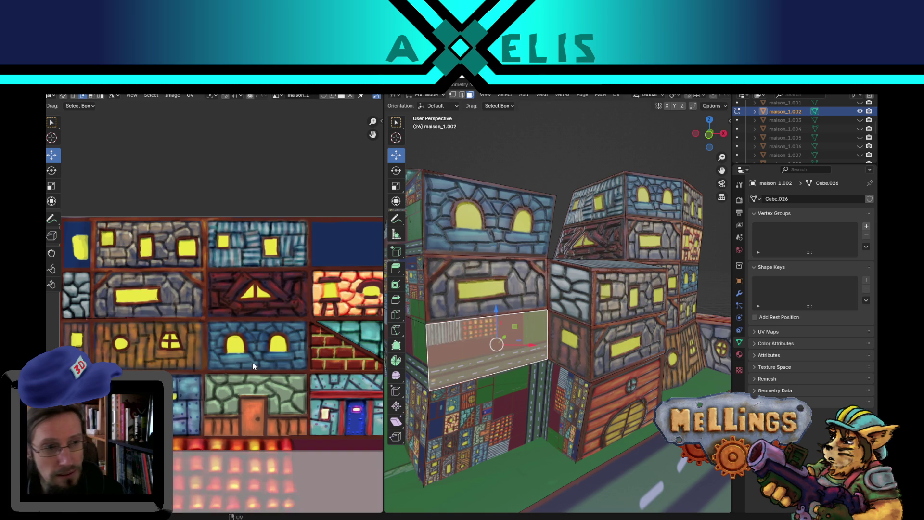
pyautogui.scroll(-2, 265, 410)
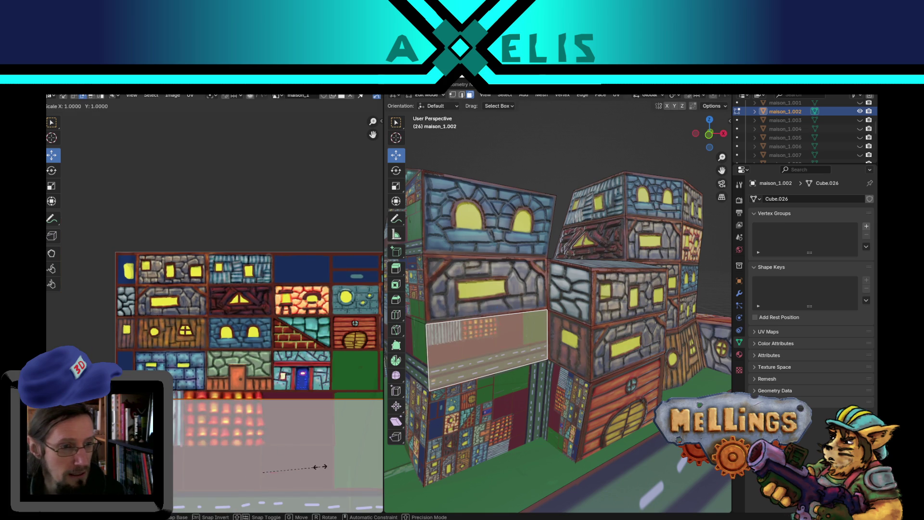
# Shrink the lower band's UV island and place it on the two-arched-window stone tile.
pyautogui.press('s')
pyautogui.click(277, 464)
pyautogui.press('g')
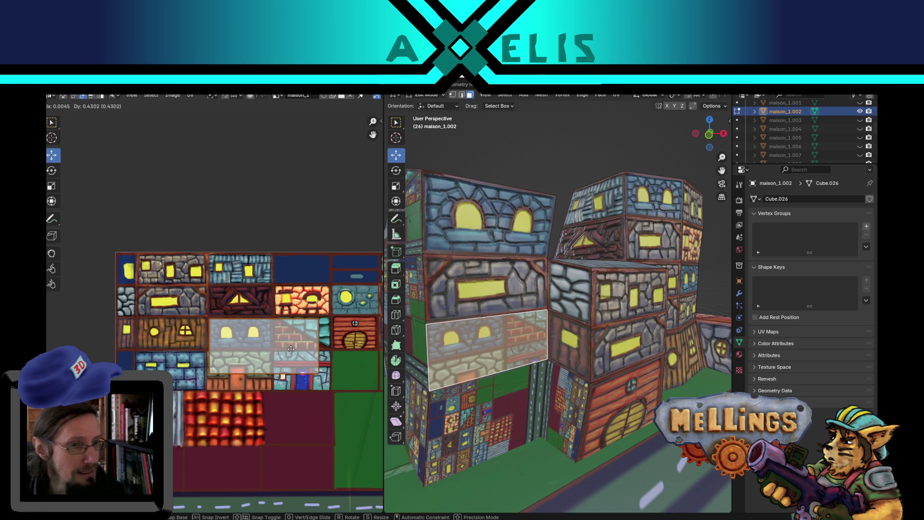
pyautogui.click(293, 363)
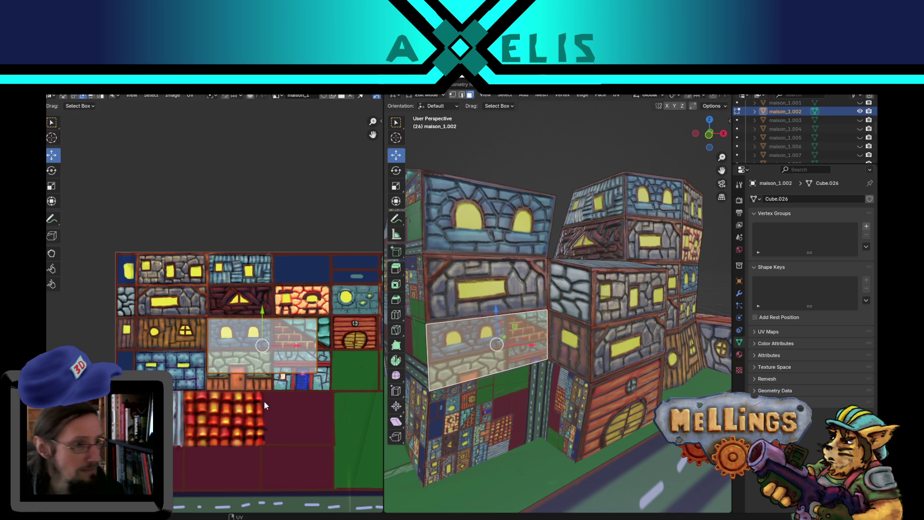
pyautogui.scroll(1, 264, 388)
pyautogui.scroll(1, 258, 374)
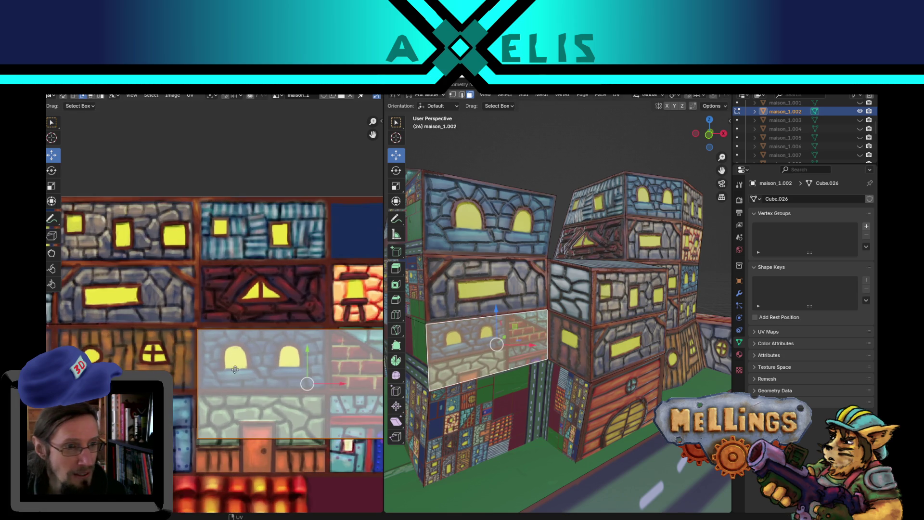
pyautogui.scroll(-1, 216, 358)
pyautogui.press('g')
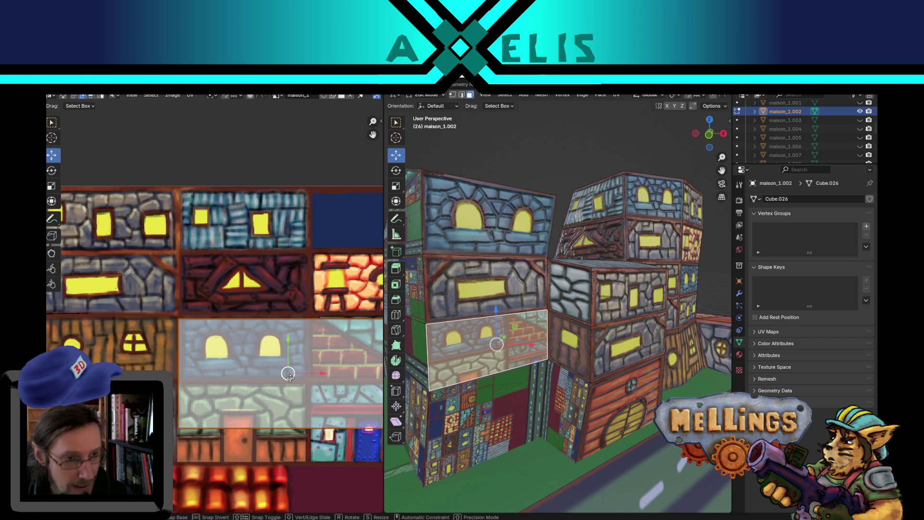
pyautogui.click(290, 375)
# Raise and shift the island's bottom edge to fit the tile, clear selection and save.
pyautogui.click(259, 427)
pyautogui.moveTo(290, 396); pyautogui.dragTo(285, 349)
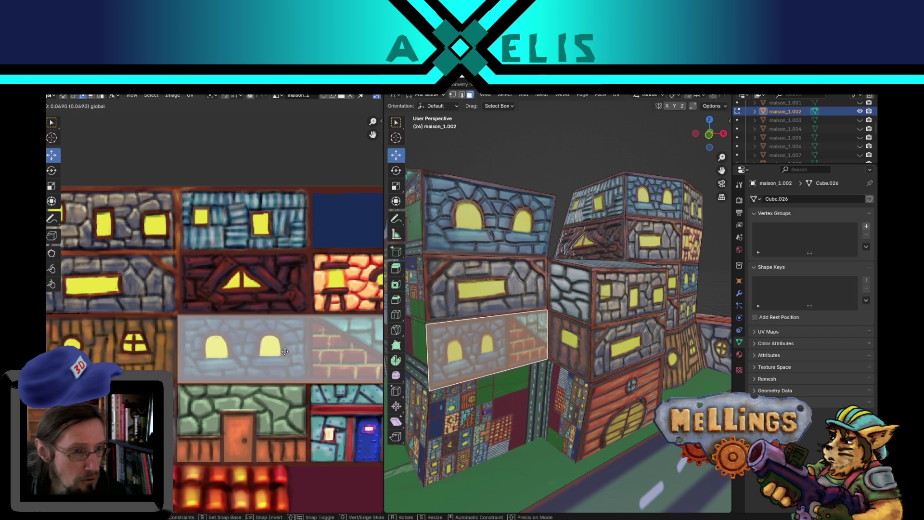
pyautogui.click(285, 349)
pyautogui.scroll(1, 284, 349)
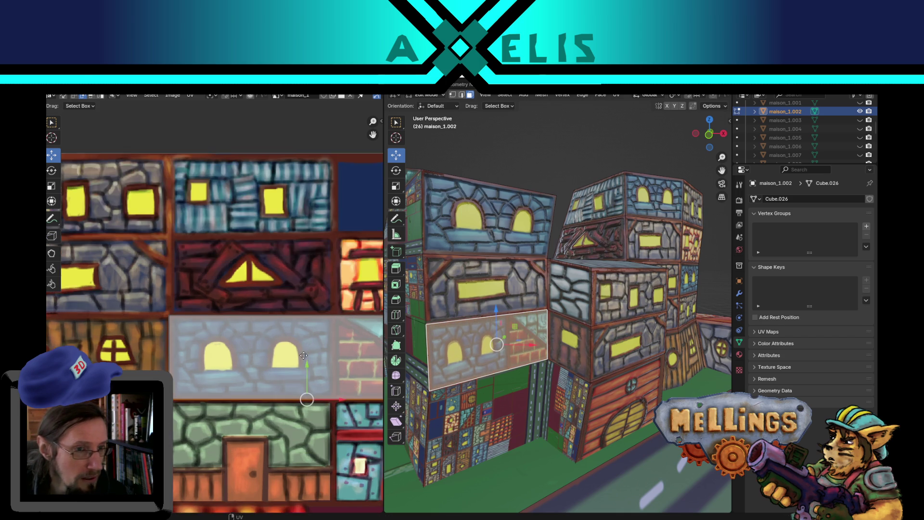
pyautogui.press('g')
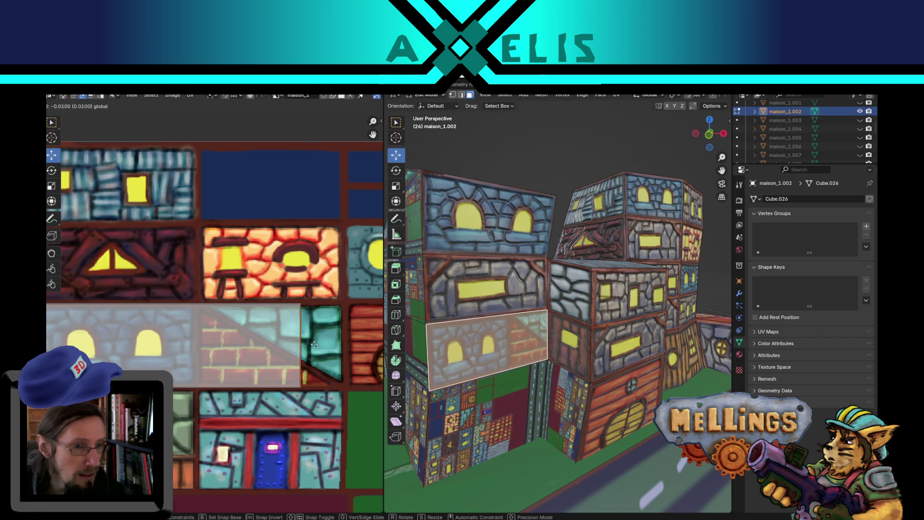
pyautogui.click(216, 346)
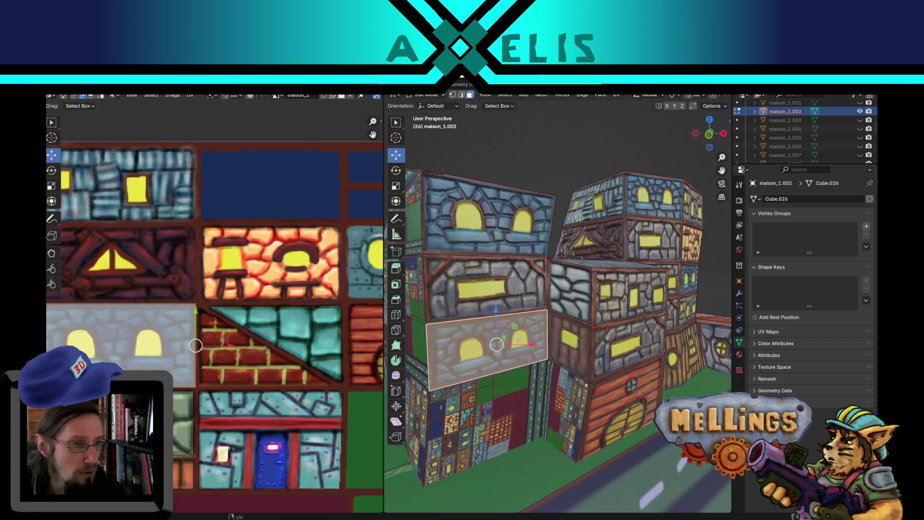
pyautogui.moveTo(108, 379); pyautogui.dragTo(234, 385, button='middle')
pyautogui.click(100, 340)
pyautogui.hotkey('ctrl', 's')
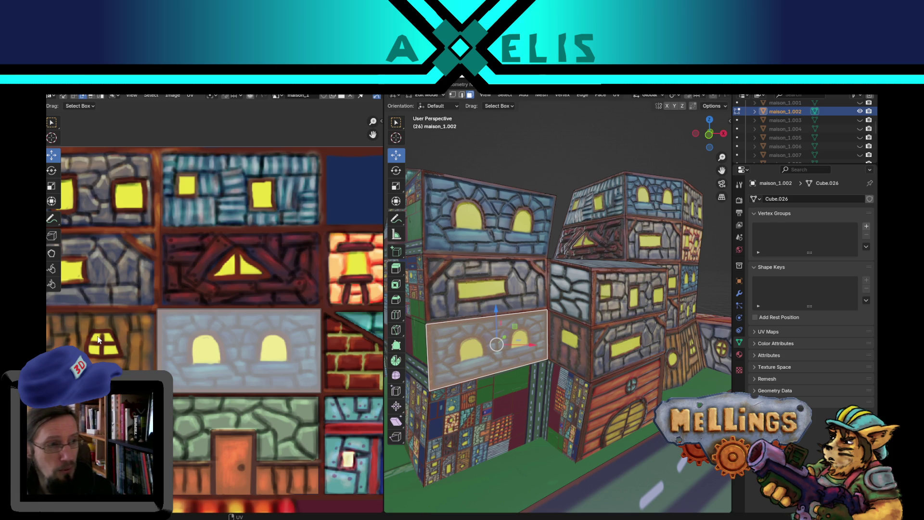
pyautogui.scroll(-2, 173, 409)
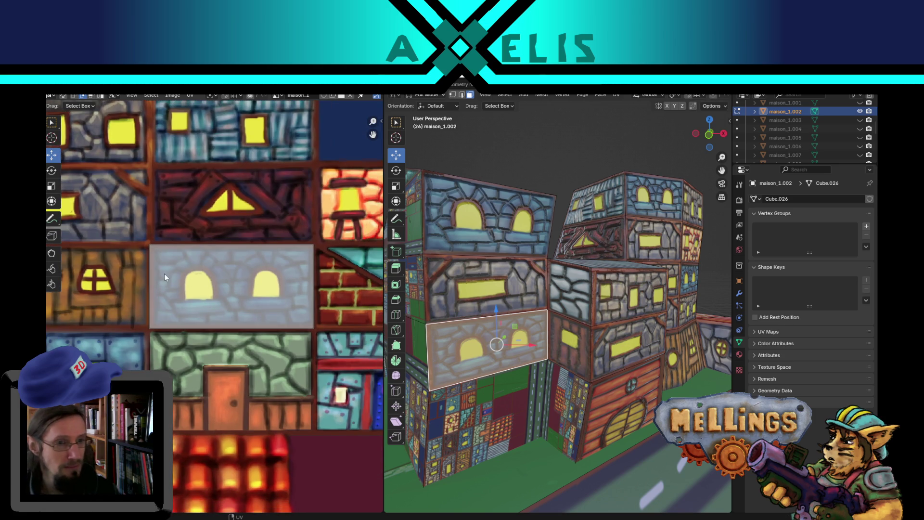
pyautogui.moveTo(555, 385)
pyautogui.mouseDown(button='middle')
pyautogui.moveTo(525, 359)
pyautogui.moveTo(535, 361)
pyautogui.mouseUp(button='middle')
# Leave Edit Mode for Object Mode and inspect the textured block and atlas.
pyautogui.click(525, 359)
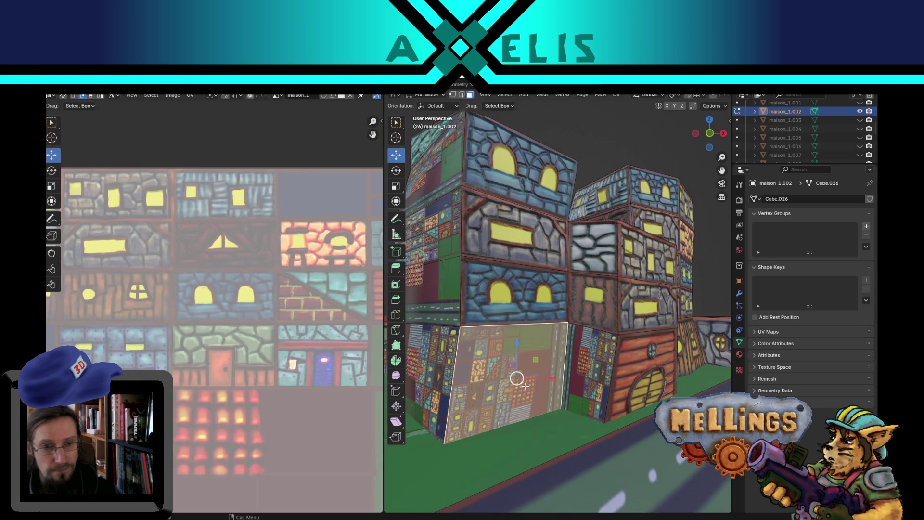
pyautogui.scroll(-3, 234, 364)
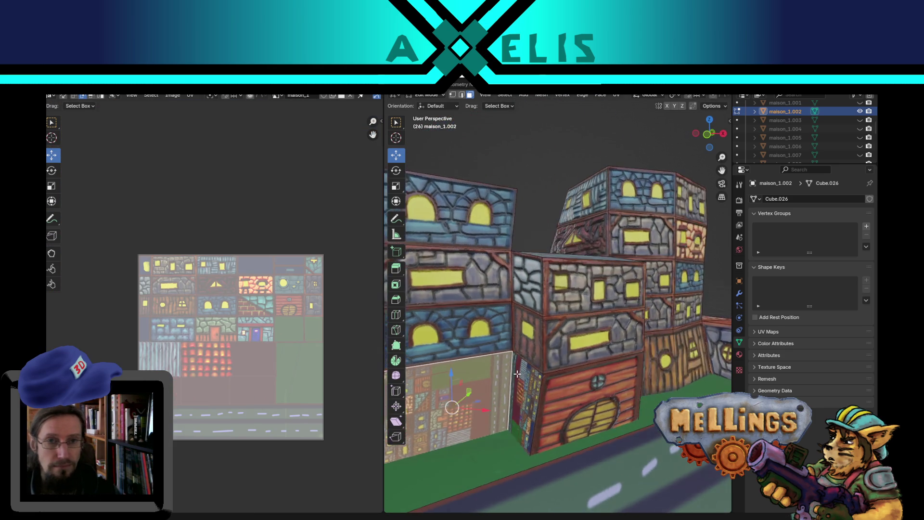
pyautogui.moveTo(506, 400); pyautogui.dragTo(560, 400, button='middle')
pyautogui.scroll(3, 560, 399)
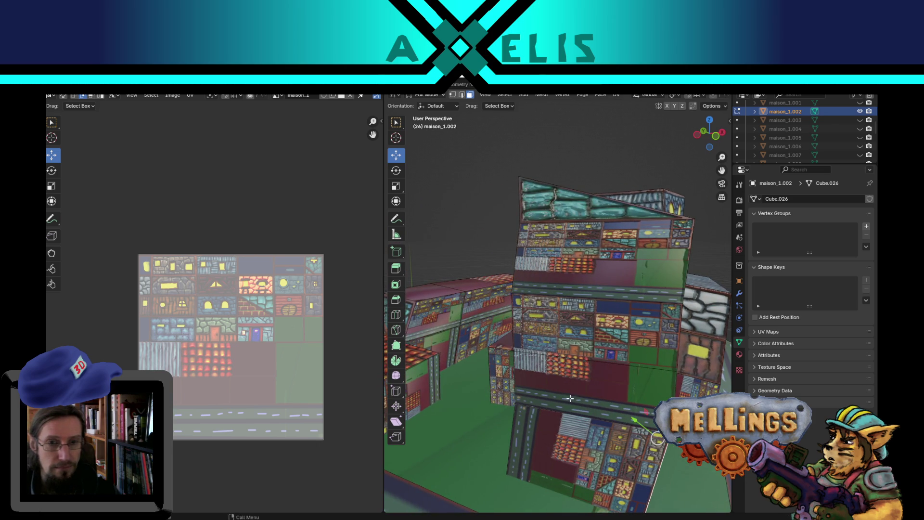
pyautogui.press('Tab')
pyautogui.scroll(-3, 544, 385)
pyautogui.moveTo(560, 400)
pyautogui.mouseDown(button='middle')
pyautogui.moveTo(543, 384)
pyautogui.moveTo(633, 346)
pyautogui.moveTo(598, 353)
pyautogui.moveTo(586, 332)
pyautogui.mouseUp(button='middle')
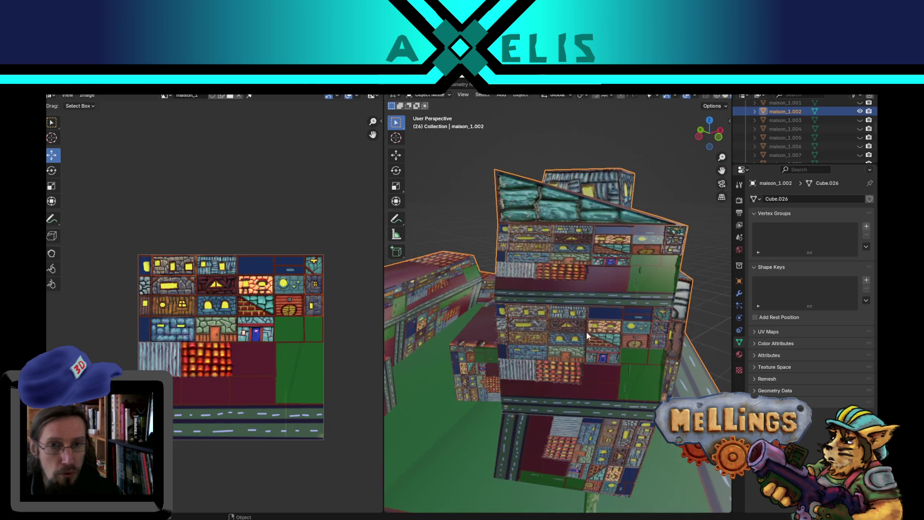
pyautogui.scroll(1, 279, 314)
pyautogui.scroll(1, 279, 314)
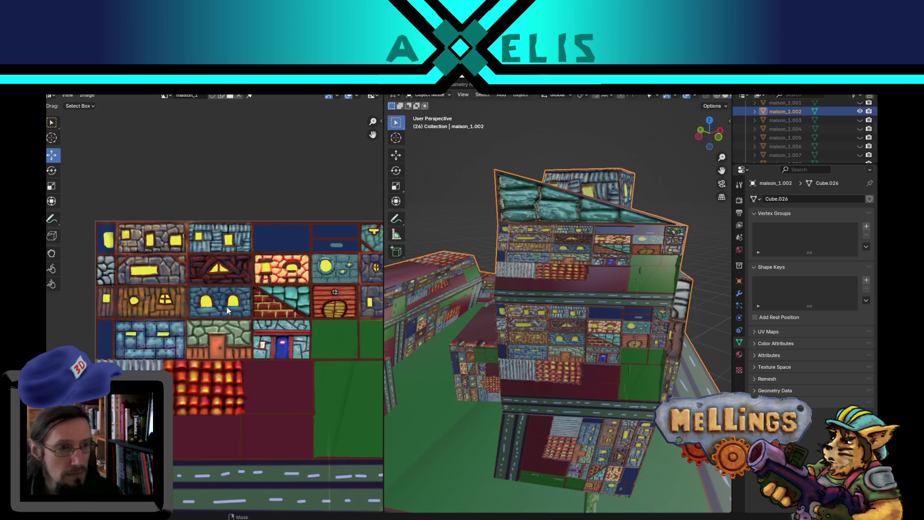
pyautogui.moveTo(247, 330); pyautogui.dragTo(207, 351, button='middle')
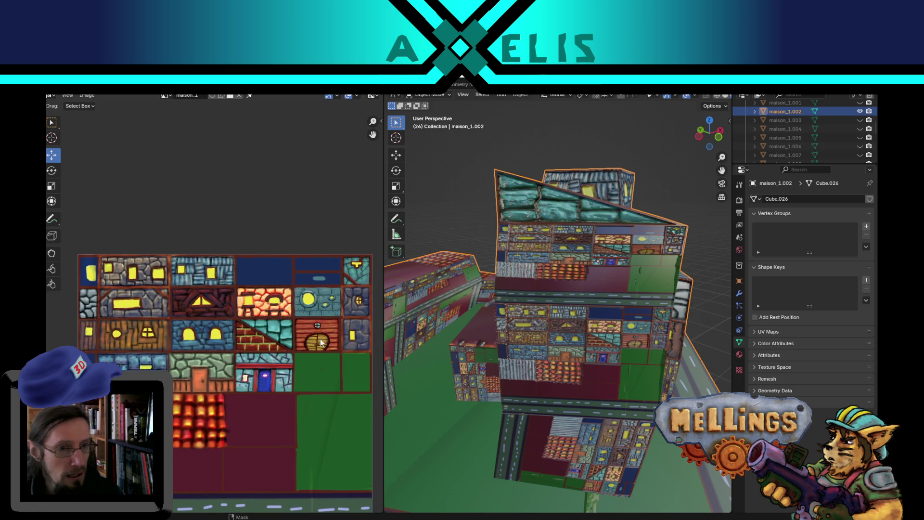
pyautogui.moveTo(328, 365); pyautogui.dragTo(289, 371, button='middle')
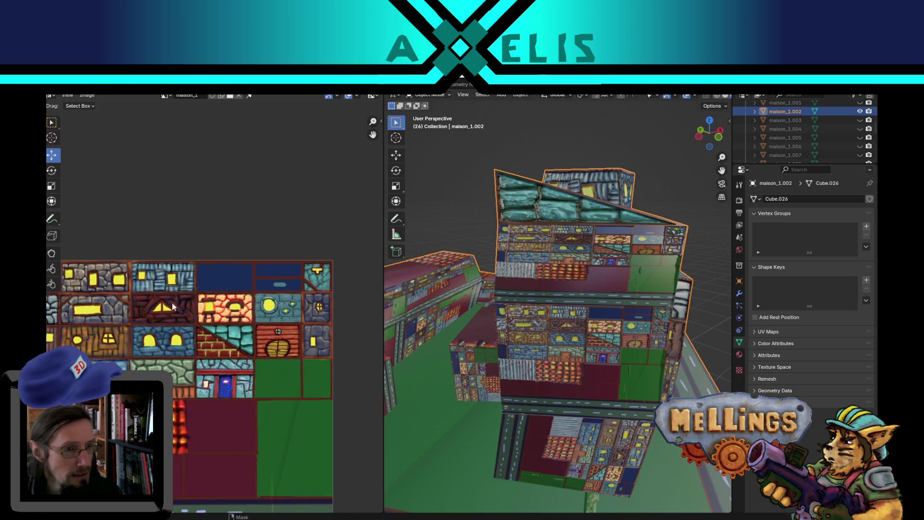
pyautogui.scroll(1, 204, 379)
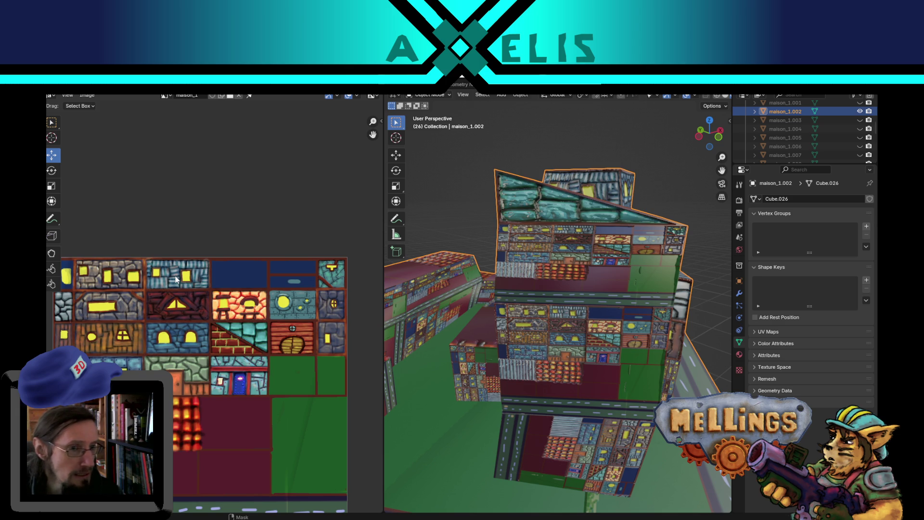
pyautogui.scroll(2, 305, 310)
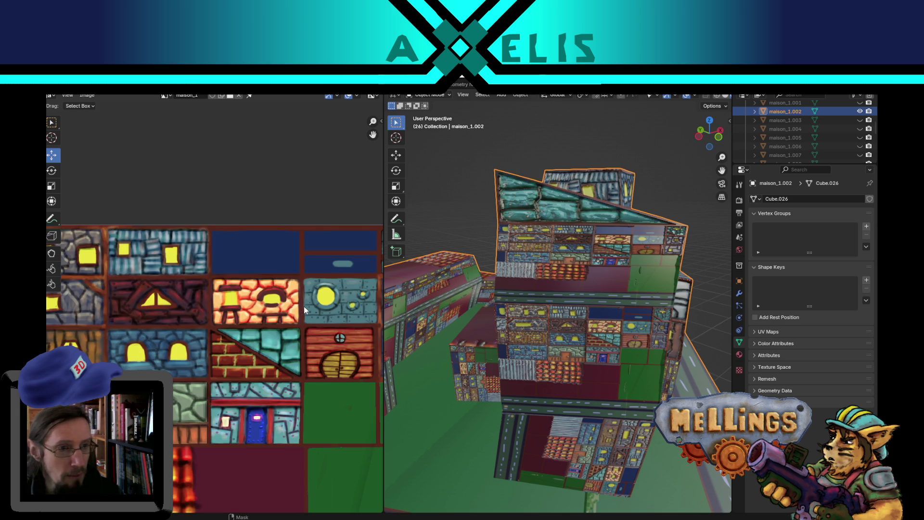
pyautogui.scroll(-3, 638, 348)
pyautogui.moveTo(638, 349)
pyautogui.mouseDown(button='middle')
pyautogui.moveTo(407, 344)
pyautogui.moveTo(476, 355)
pyautogui.mouseUp(button='middle')
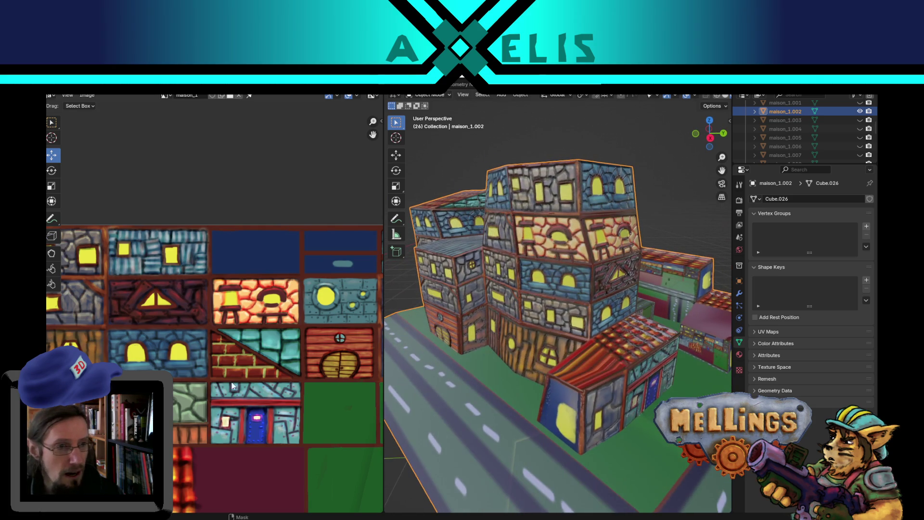
pyautogui.scroll(-3, 216, 384)
pyautogui.scroll(2, 215, 365)
# Switch to the Draw brush at 10 px radius with Mix blending and sample yellow from the texture.
pyautogui.moveTo(215, 365); pyautogui.dragTo(217, 401, button='middle')
pyautogui.scroll(3, 217, 398)
pyautogui.scroll(-1, 184, 372)
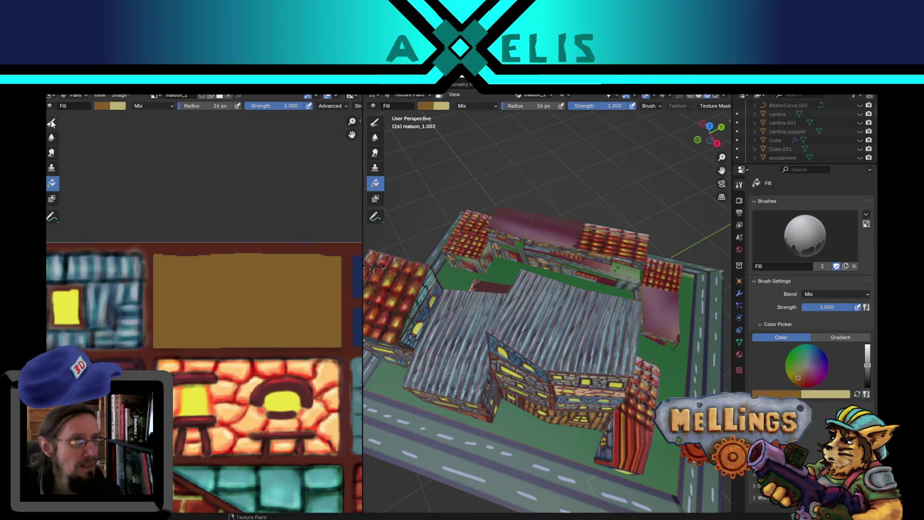
pyautogui.click(52, 123)
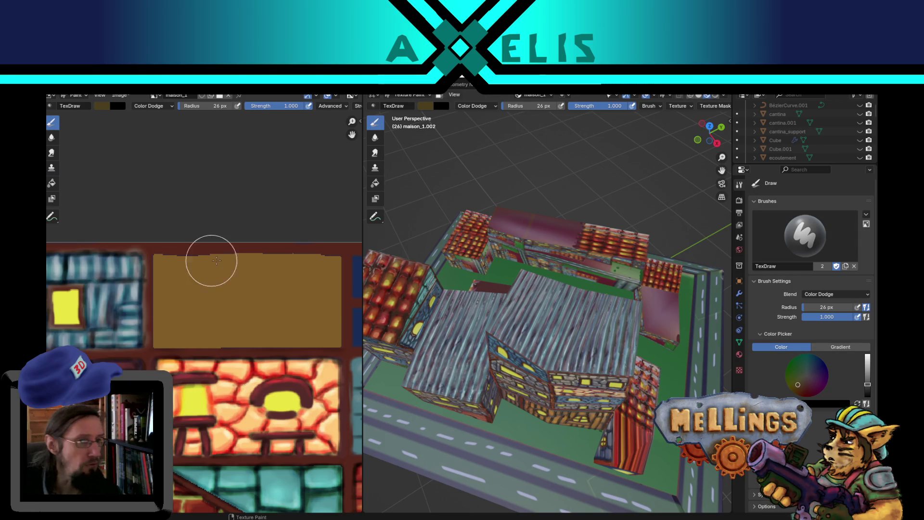
pyautogui.press('f')
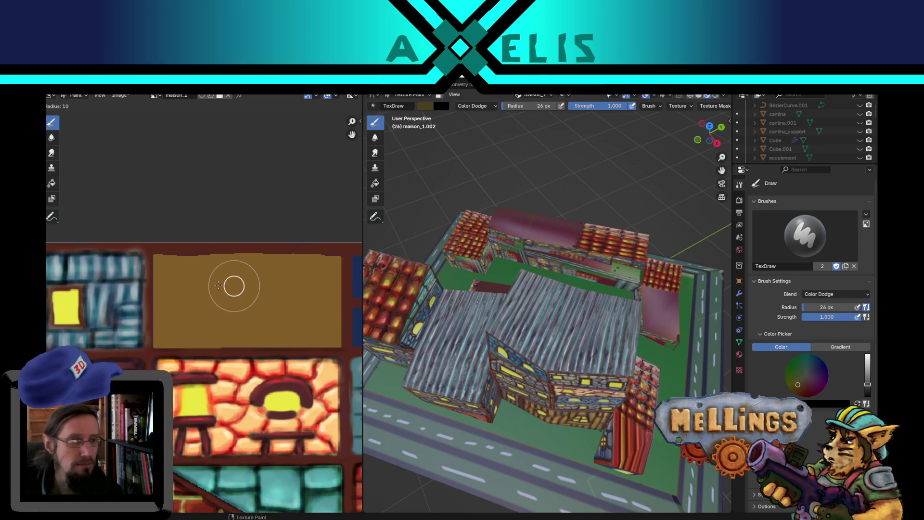
pyautogui.click(214, 287)
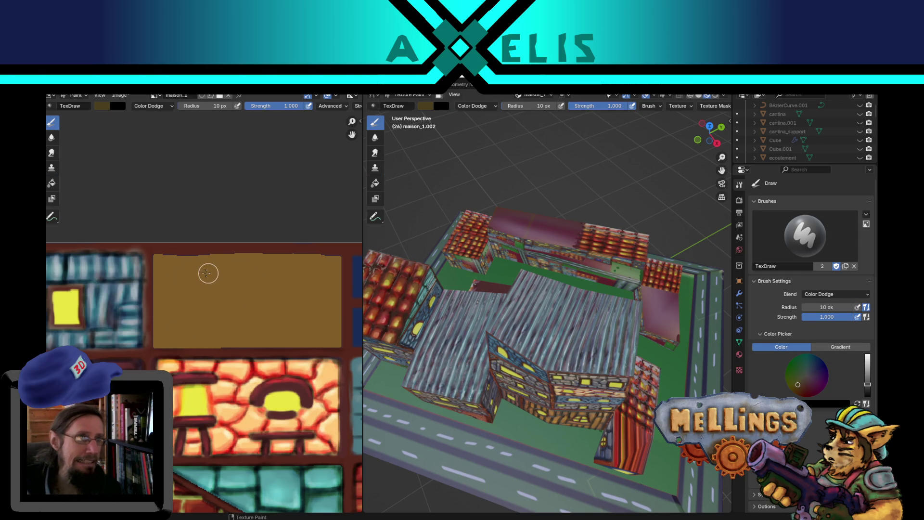
pyautogui.click(151, 106)
pyautogui.click(160, 128)
pyautogui.hotkey('shift', 'f')
pyautogui.click(337, 275)
pyautogui.press('s')
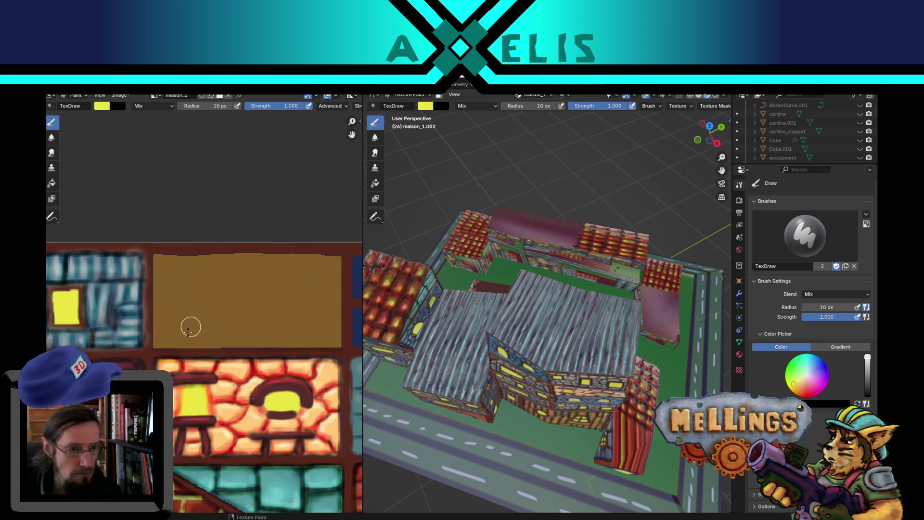
pyautogui.scroll(-2, 207, 318)
pyautogui.scroll(-2, 181, 325)
pyautogui.scroll(-1, 144, 332)
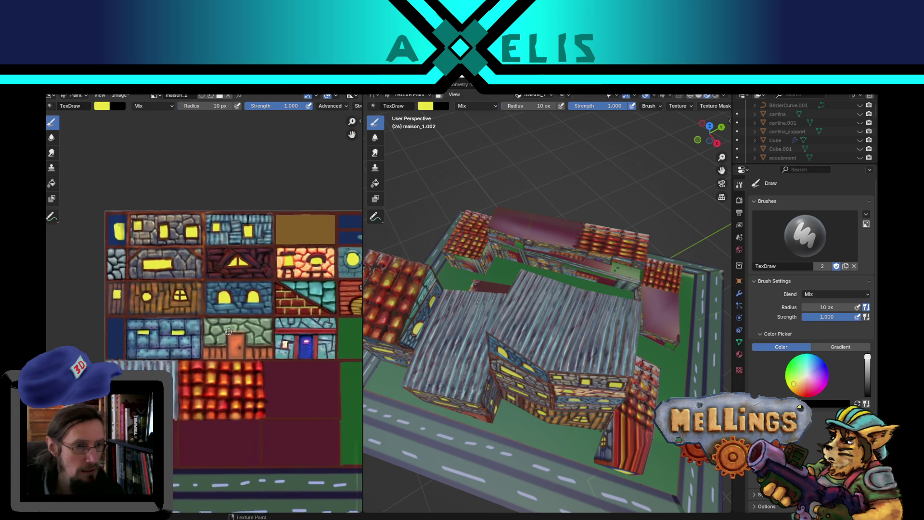
# Zoom to the brown tile, undo the stray yellow blob and shrink the brush to 7 px.
pyautogui.moveTo(131, 339); pyautogui.dragTo(158, 349, button='middle')
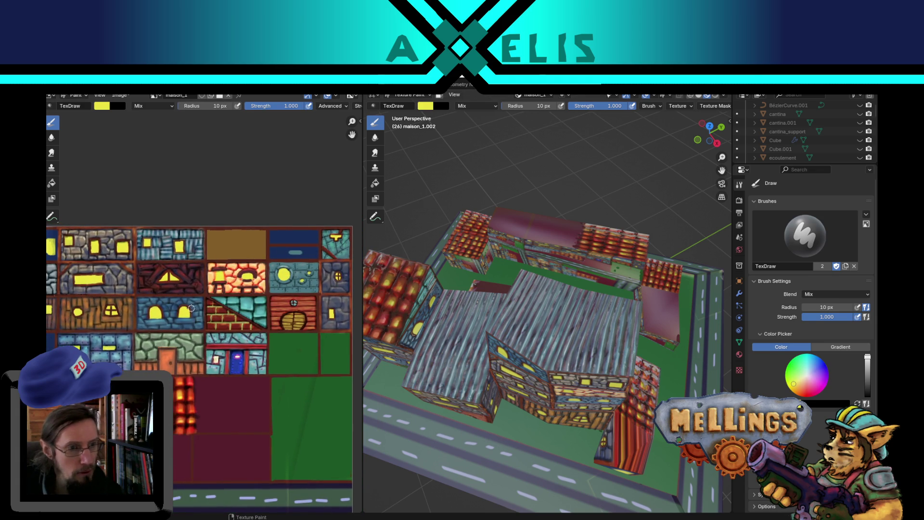
pyautogui.scroll(2, 190, 308)
pyautogui.moveTo(216, 304)
pyautogui.mouseDown(button='middle')
pyautogui.moveTo(204, 357)
pyautogui.moveTo(258, 337)
pyautogui.moveTo(260, 289)
pyautogui.mouseUp(button='middle')
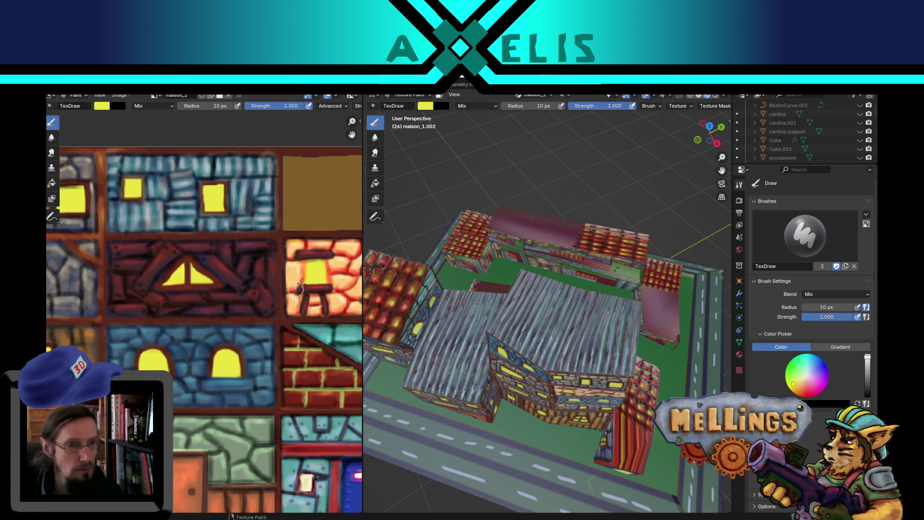
pyautogui.scroll(2, 242, 199)
pyautogui.moveTo(242, 200); pyautogui.dragTo(211, 246, button='middle')
pyautogui.scroll(-3, 227, 223)
pyautogui.scroll(2, 209, 300)
pyautogui.scroll(1, 209, 300)
pyautogui.scroll(1, 239, 275)
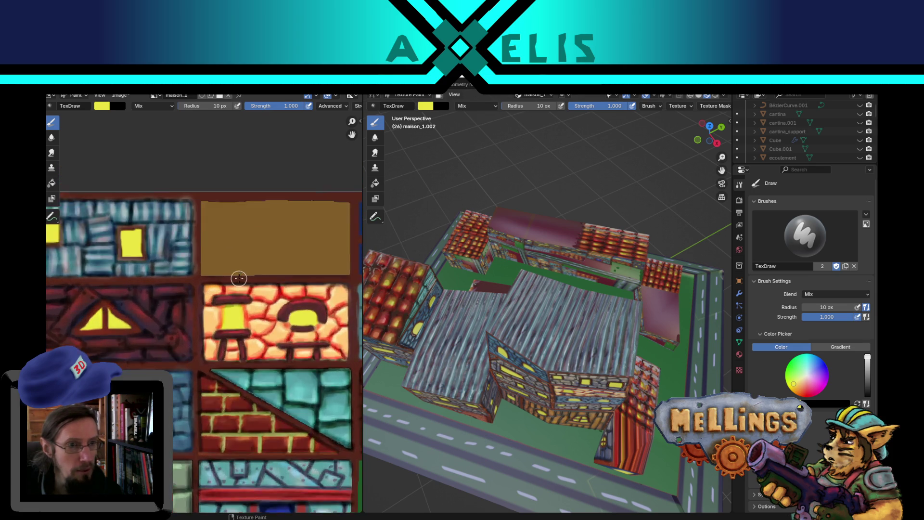
pyautogui.scroll(2, 200, 337)
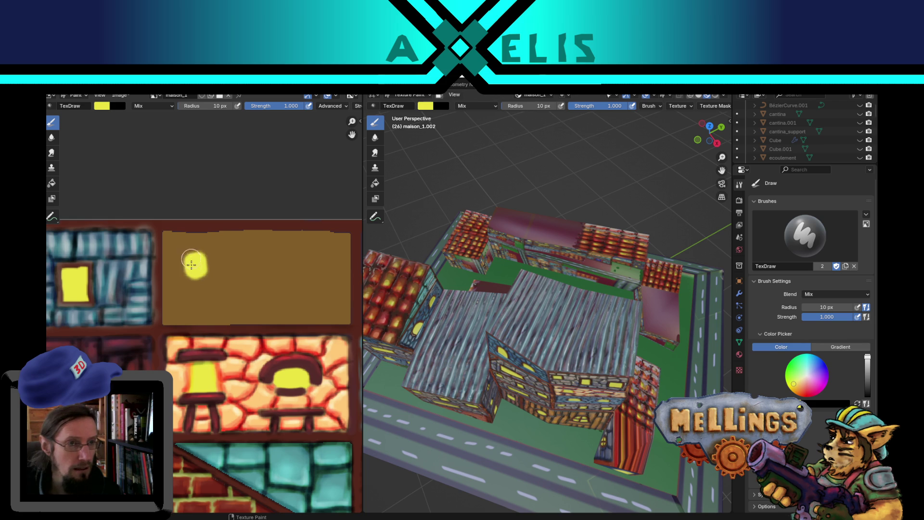
pyautogui.hotkey('ctrl', 'z')
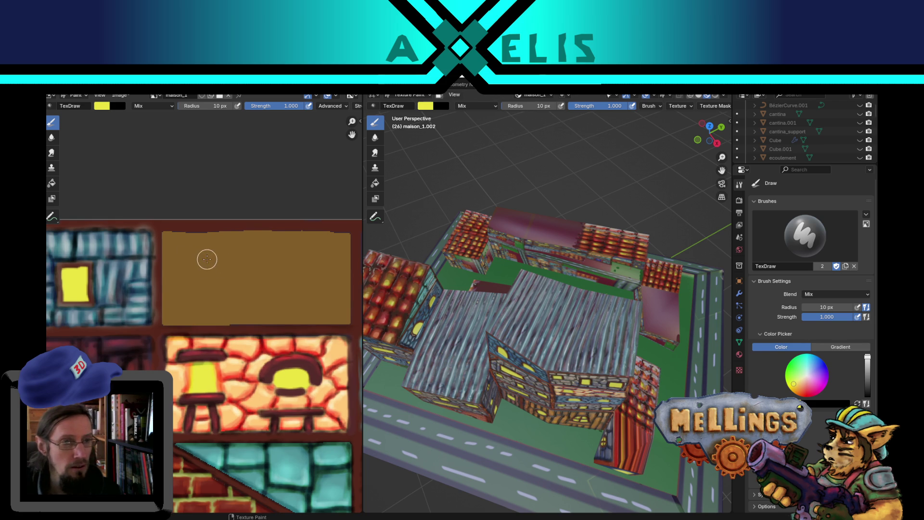
pyautogui.moveTo(194, 256); pyautogui.dragTo(195, 272)
pyautogui.hotkey('ctrl', 'z')
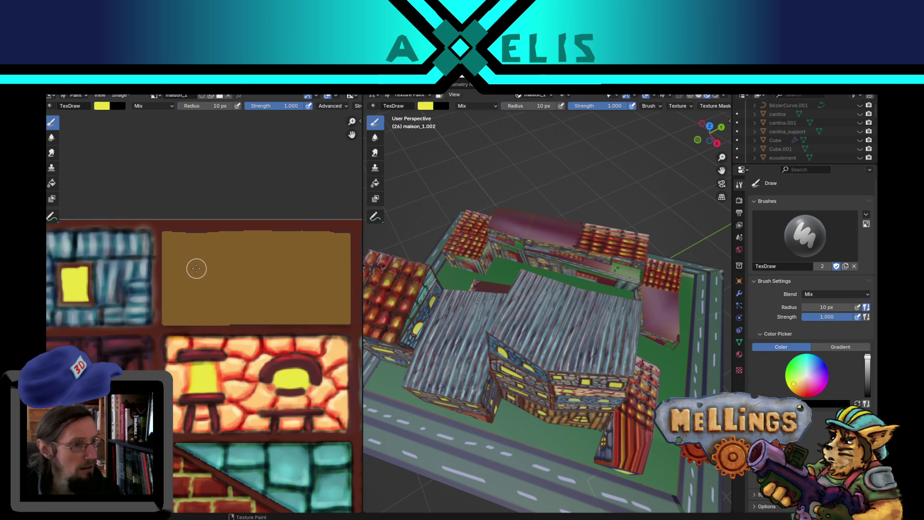
pyautogui.press('f')
pyautogui.click(196, 268)
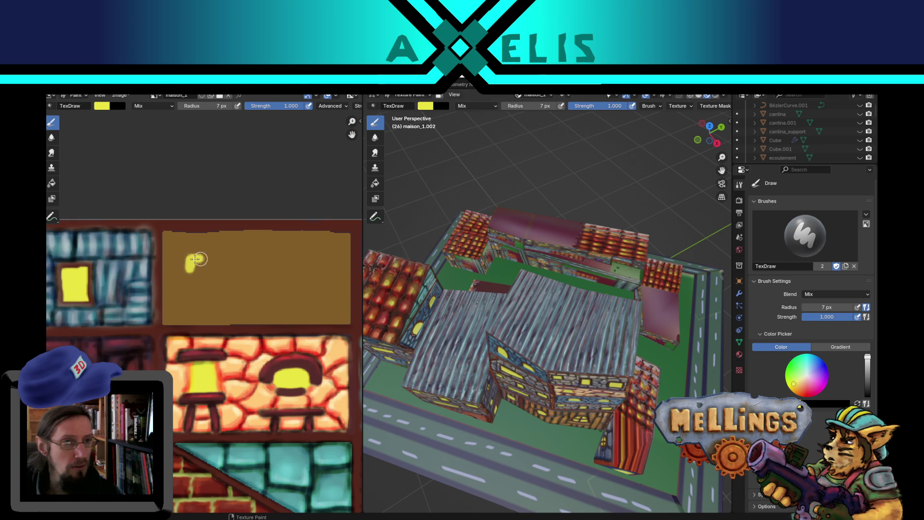
# Paint a yellow window bar across the brown tile.
pyautogui.moveTo(210, 259)
pyautogui.mouseDown()
pyautogui.moveTo(226, 265)
pyautogui.moveTo(196, 270)
pyautogui.moveTo(203, 262)
pyautogui.mouseUp()
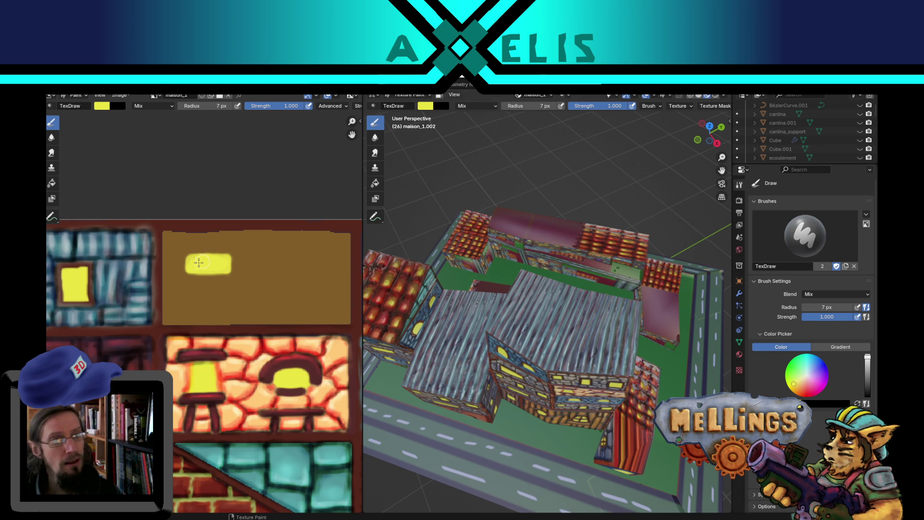
pyautogui.moveTo(192, 257); pyautogui.dragTo(201, 258)
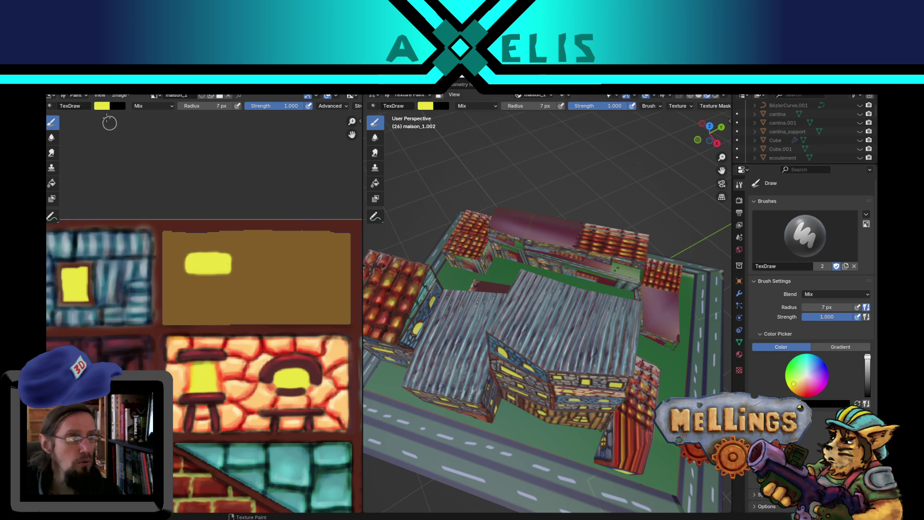
# Pick a light teal colour and paint a line across the tile below the window.
pyautogui.click(103, 107)
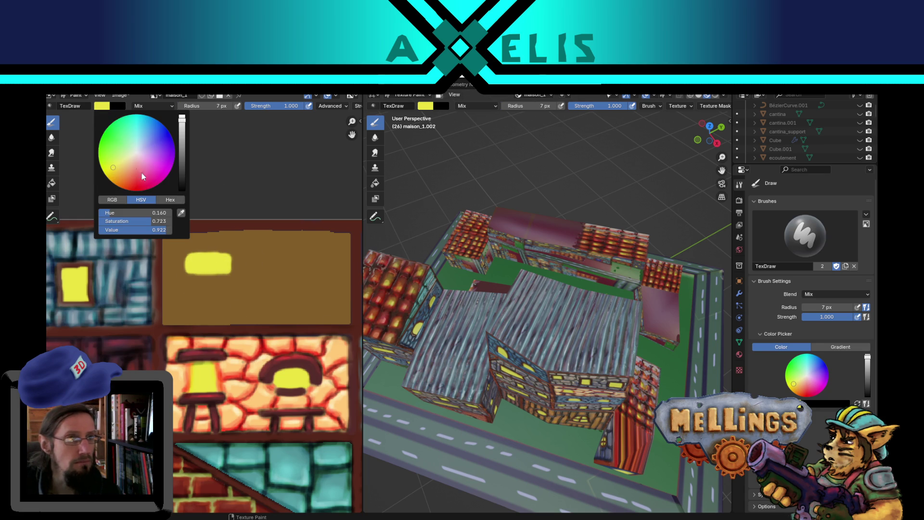
pyautogui.click(133, 144)
pyautogui.click(184, 138)
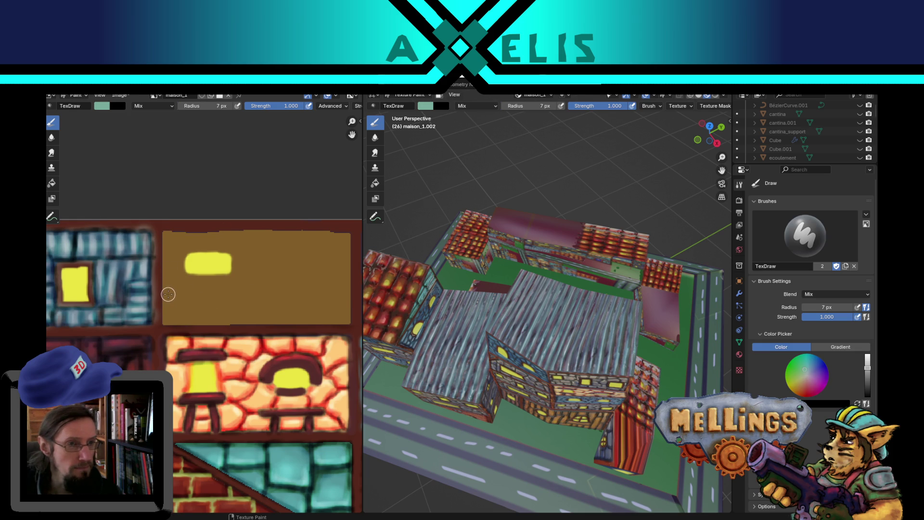
pyautogui.moveTo(167, 293); pyautogui.dragTo(290, 294)
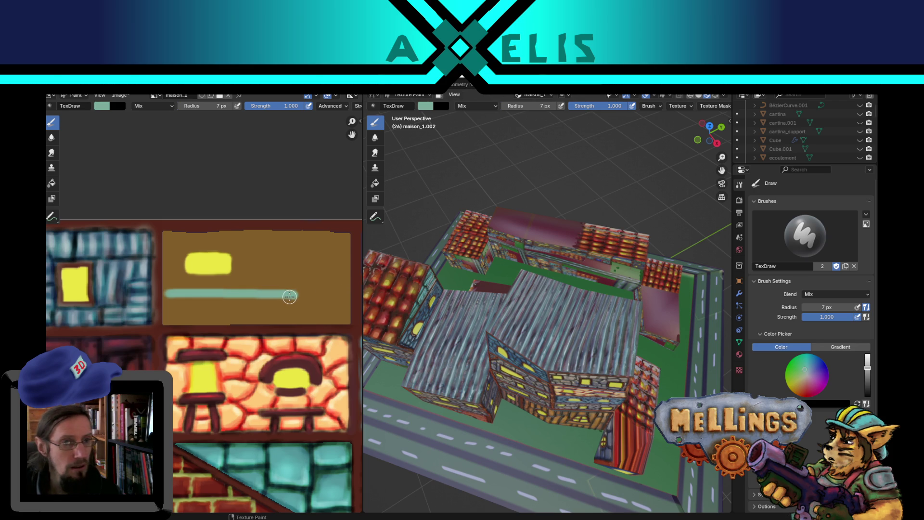
pyautogui.moveTo(292, 295); pyautogui.dragTo(344, 294)
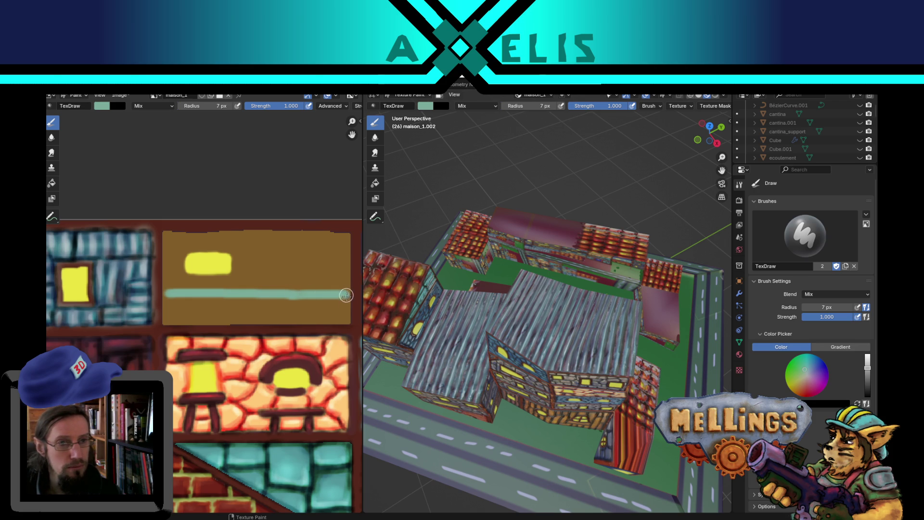
pyautogui.hotkey('ctrl', 'z')
pyautogui.moveTo(297, 295); pyautogui.dragTo(344, 295)
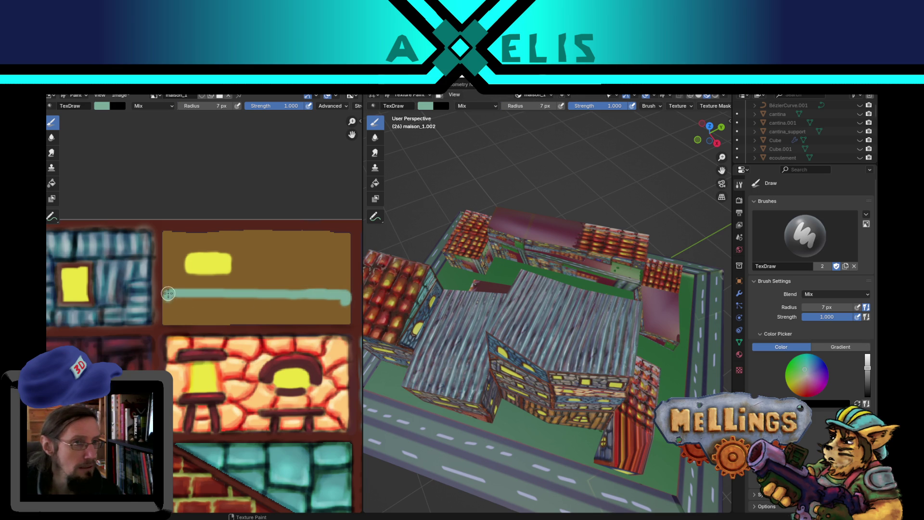
pyautogui.moveTo(166, 298); pyautogui.dragTo(168, 315)
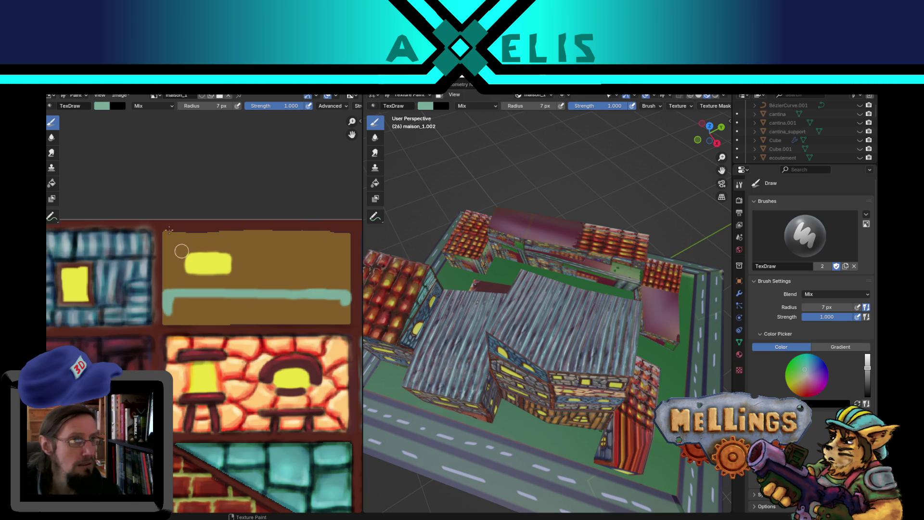
# Flood-fill the brown strip below the line with teal, touch up edges, set radius 4 px.
pyautogui.click(52, 183)
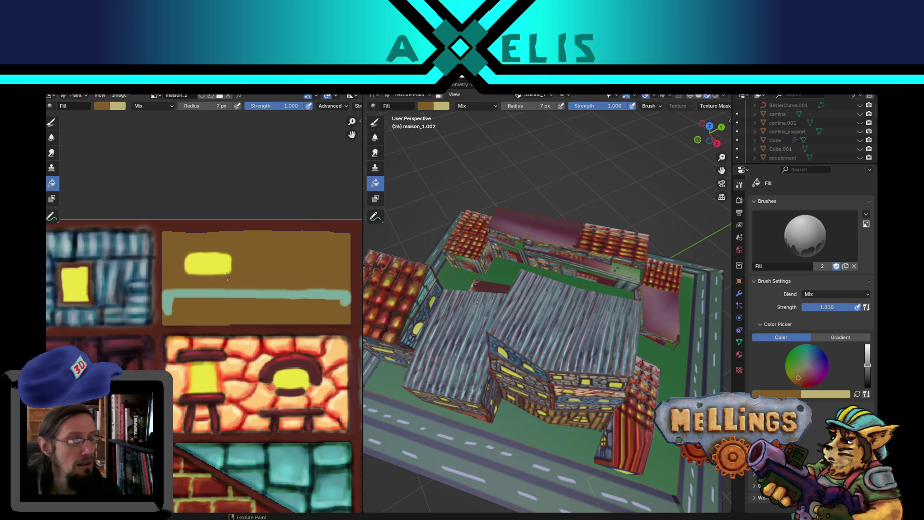
pyautogui.press('s')
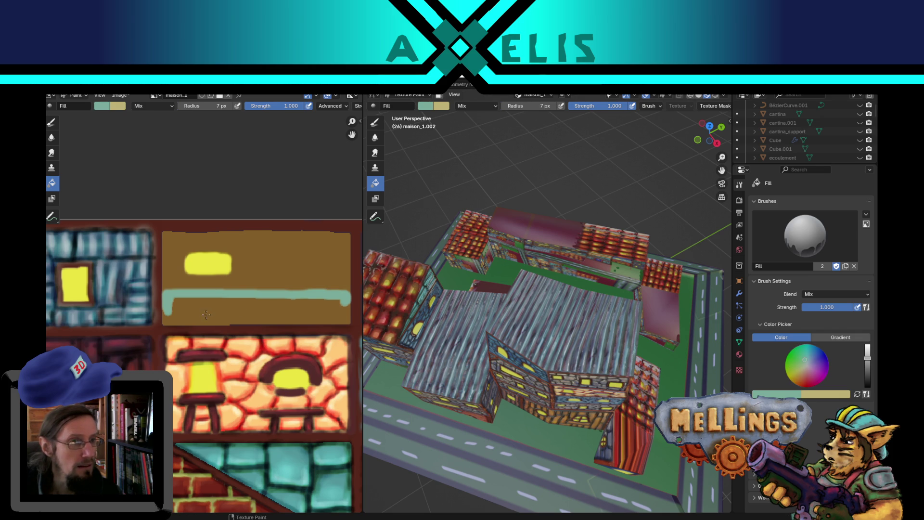
pyautogui.click(206, 314)
pyautogui.click(52, 123)
pyautogui.moveTo(183, 308)
pyautogui.mouseDown()
pyautogui.moveTo(169, 312)
pyautogui.moveTo(185, 299)
pyautogui.moveTo(335, 302)
pyautogui.mouseUp()
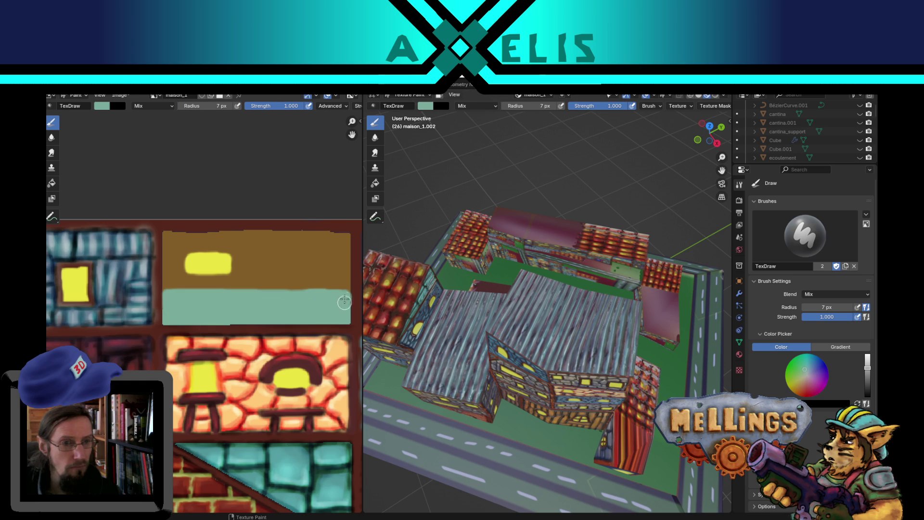
pyautogui.press('f')
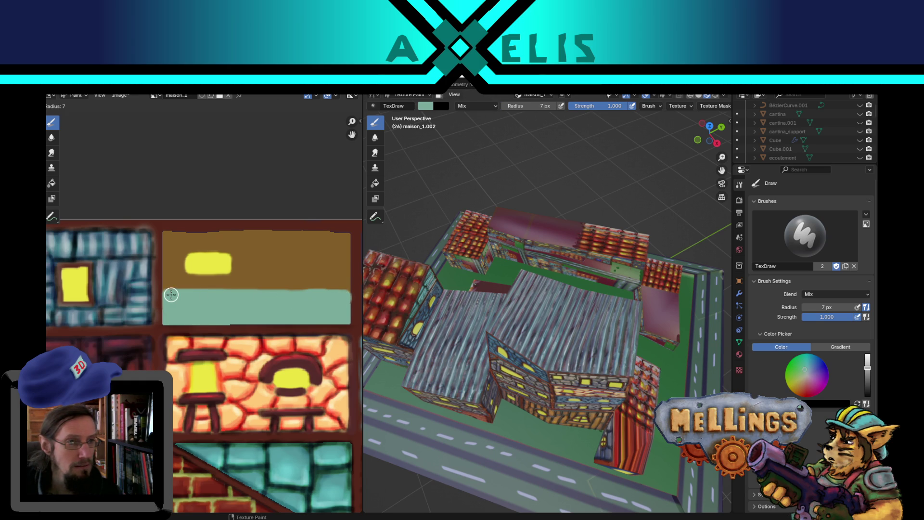
pyautogui.click(167, 295)
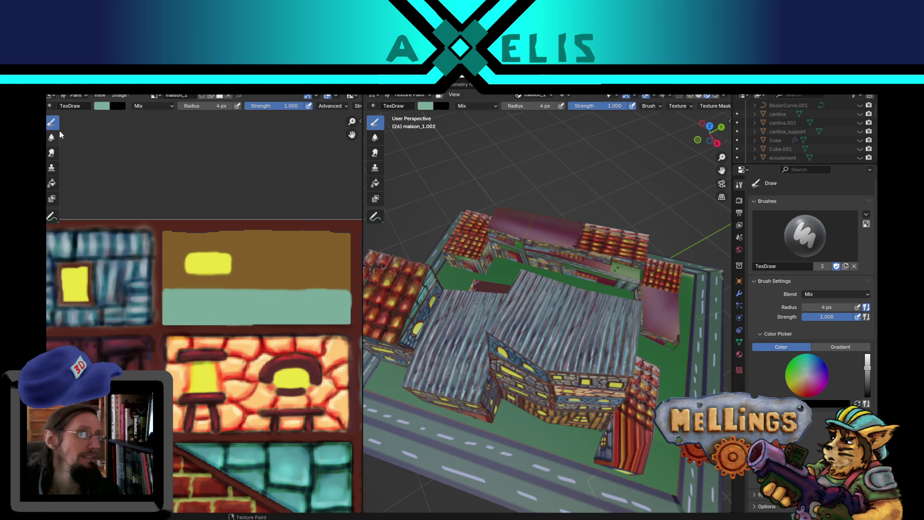
# Pick a reddish-brown and paint a filled door shape at 9 px on the tile's right side.
pyautogui.click(103, 112)
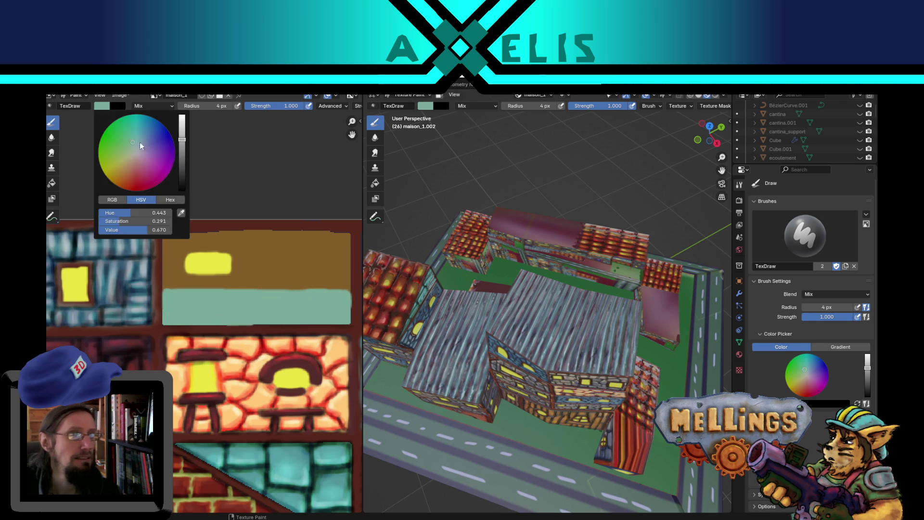
pyautogui.click(131, 171)
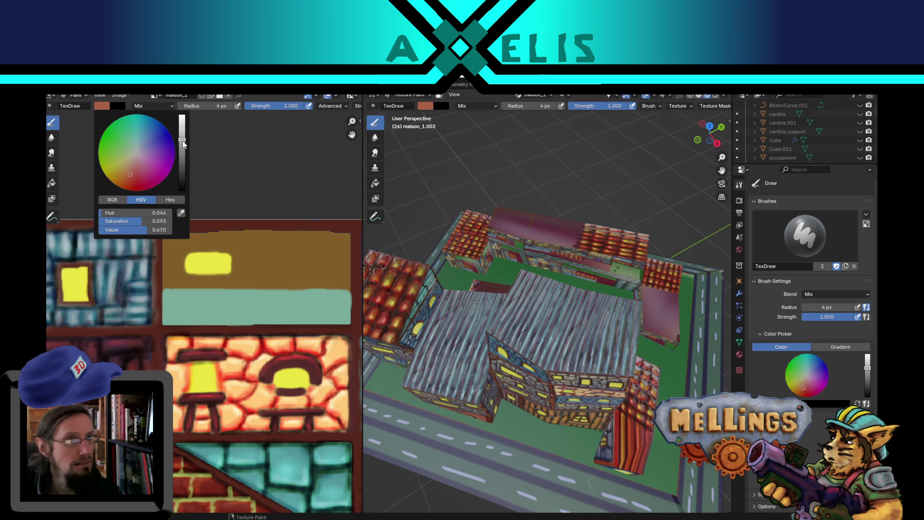
pyautogui.moveTo(184, 144); pyautogui.dragTo(182, 148)
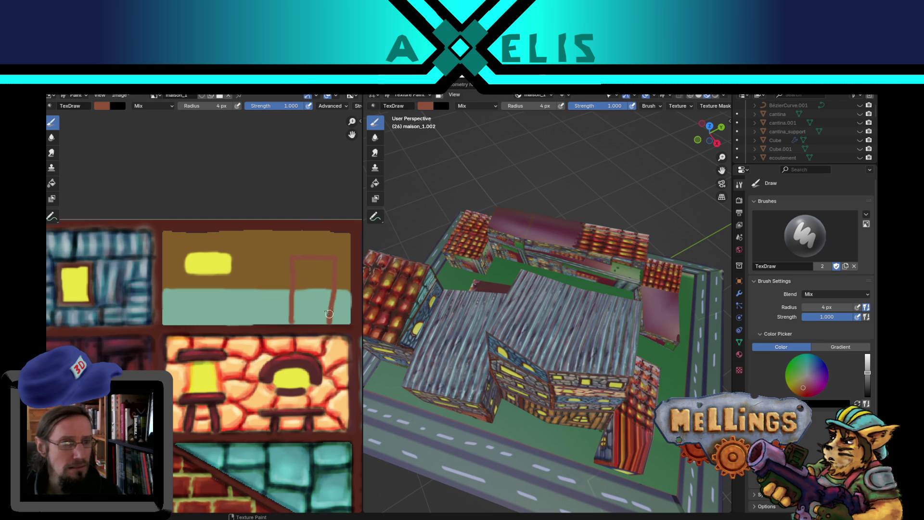
pyautogui.moveTo(294, 322); pyautogui.dragTo(317, 322)
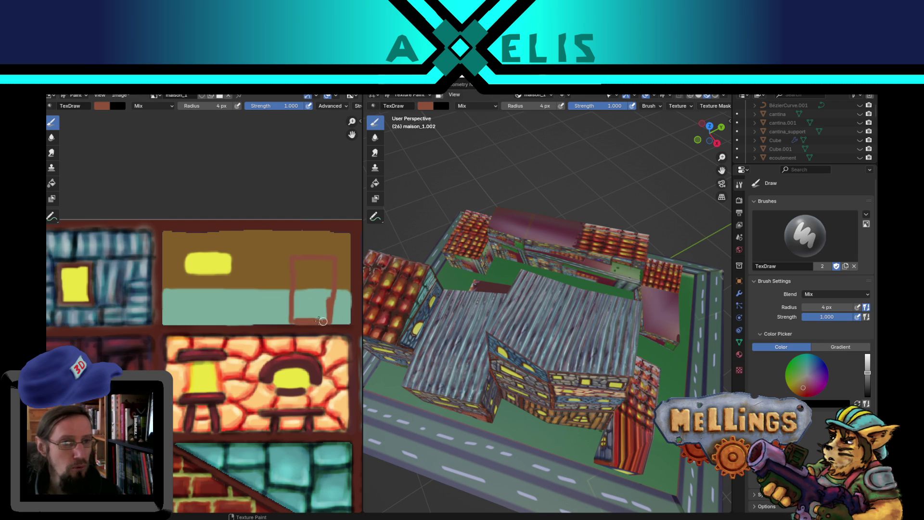
pyautogui.press('f')
pyautogui.click(311, 290)
pyautogui.moveTo(303, 312)
pyautogui.mouseDown()
pyautogui.moveTo(303, 282)
pyautogui.moveTo(299, 308)
pyautogui.moveTo(323, 313)
pyautogui.moveTo(310, 264)
pyautogui.moveTo(299, 264)
pyautogui.moveTo(330, 265)
pyautogui.moveTo(304, 264)
pyautogui.moveTo(295, 320)
pyautogui.moveTo(281, 304)
pyautogui.moveTo(280, 252)
pyautogui.moveTo(338, 249)
pyautogui.moveTo(343, 290)
pyautogui.moveTo(340, 279)
pyautogui.mouseUp()
# Sample teal for edge tidying and save the blend file.
pyautogui.press('s')
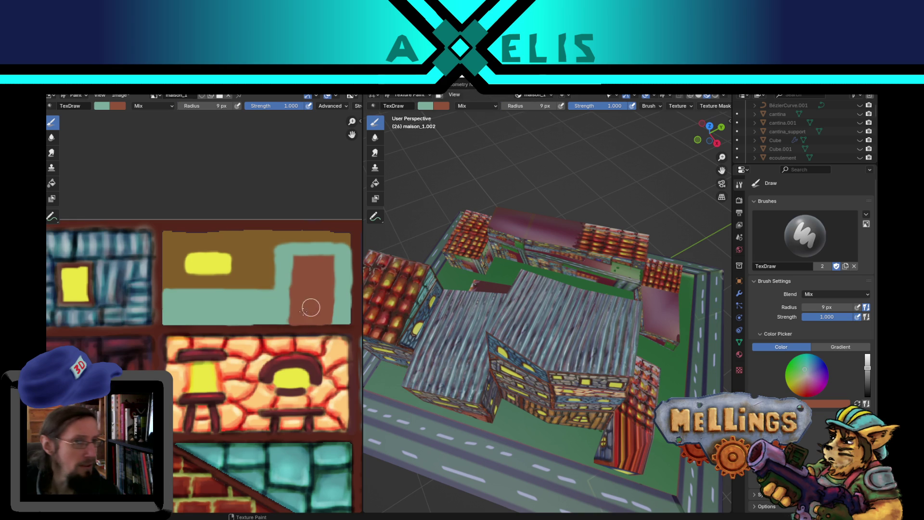
pyautogui.hotkey('ctrl', 's')
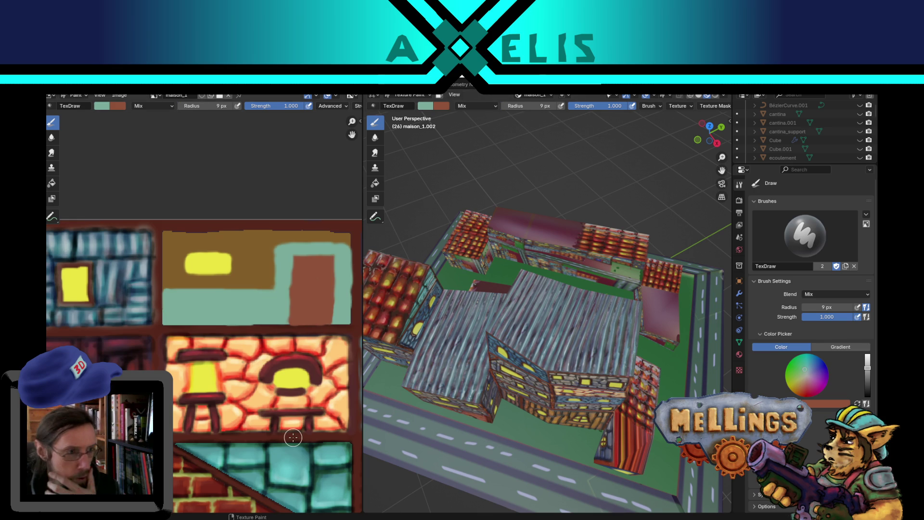
pyautogui.moveTo(451, 403)
pyautogui.mouseDown(button='middle')
pyautogui.moveTo(446, 340)
pyautogui.moveTo(412, 354)
pyautogui.moveTo(351, 273)
pyautogui.mouseUp(button='middle')
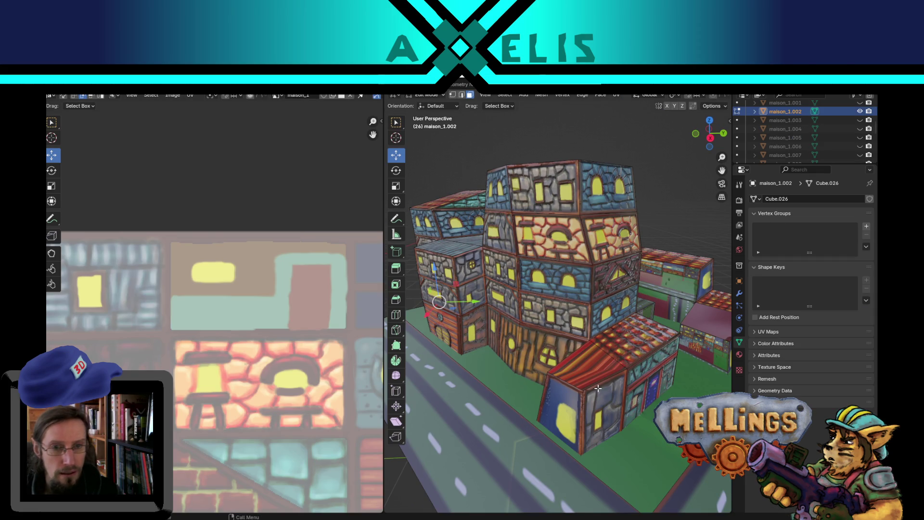
# Select the left cube's front face and move its UV island to the right.
pyautogui.moveTo(549, 304)
pyautogui.mouseDown(button='middle')
pyautogui.moveTo(564, 363)
pyautogui.moveTo(599, 338)
pyautogui.moveTo(562, 328)
pyautogui.moveTo(498, 356)
pyautogui.moveTo(516, 330)
pyautogui.mouseUp(button='middle')
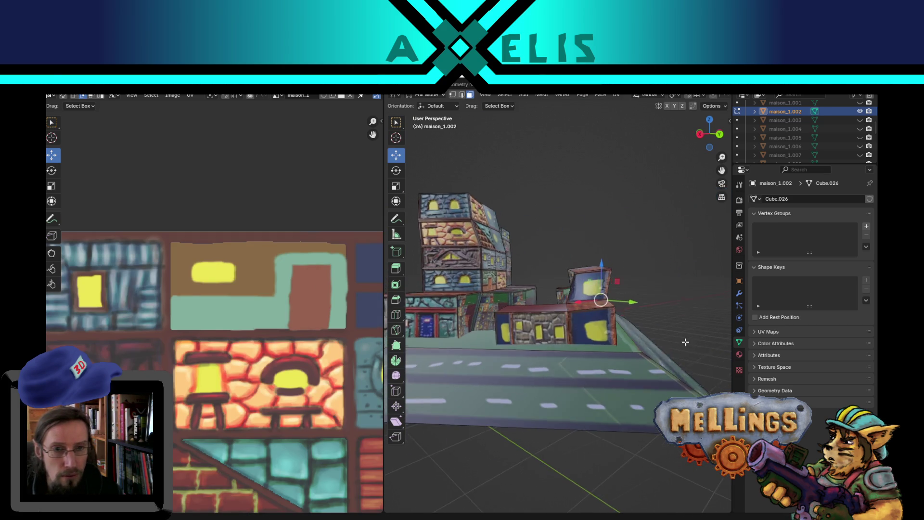
pyautogui.click(567, 334)
pyautogui.scroll(3, 566, 334)
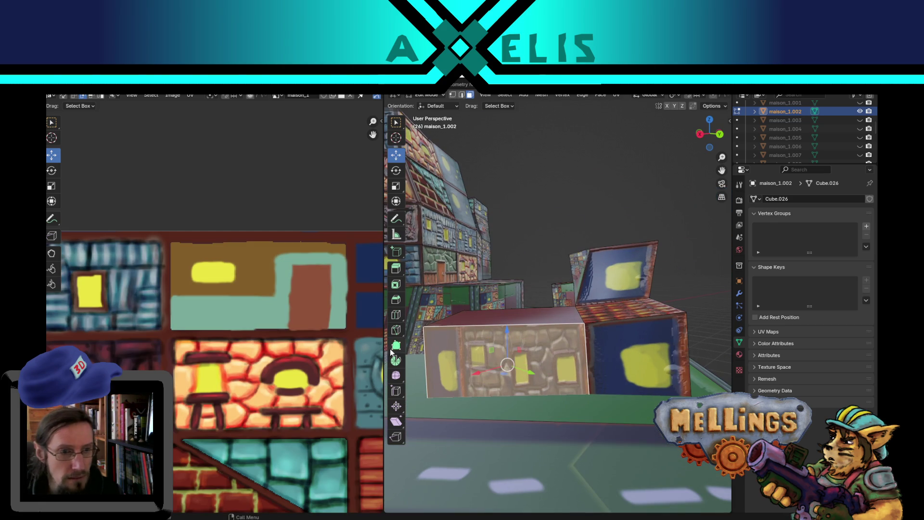
pyautogui.scroll(-2, 293, 381)
pyautogui.moveTo(294, 380); pyautogui.dragTo(366, 312, button='middle')
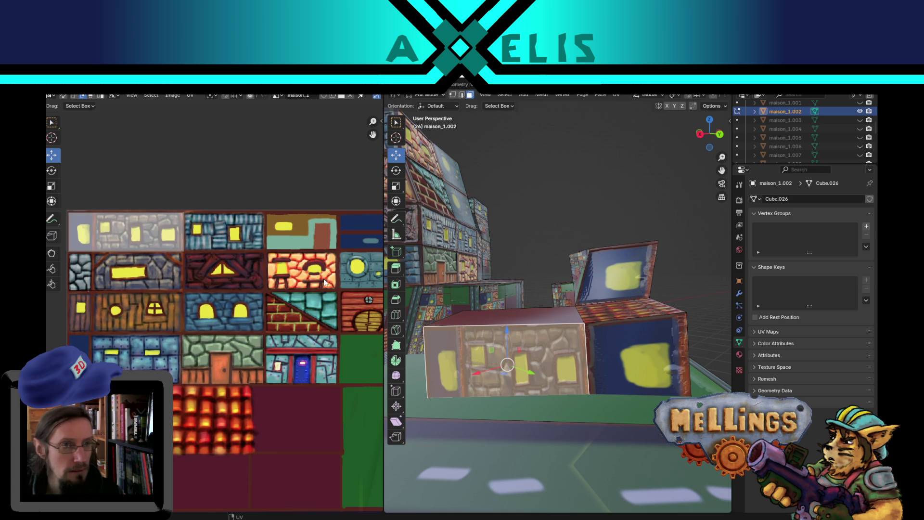
pyautogui.moveTo(326, 284); pyautogui.dragTo(240, 319, button='middle')
pyautogui.click(114, 272)
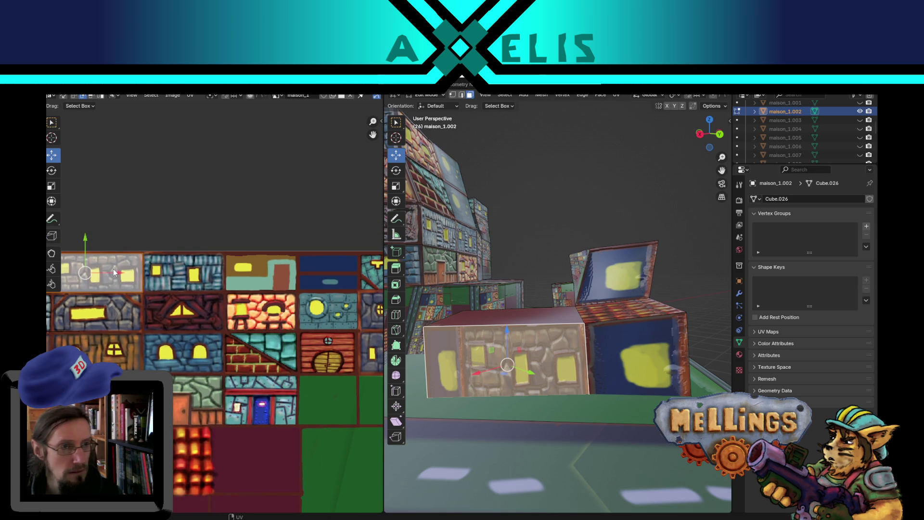
pyautogui.press('g')
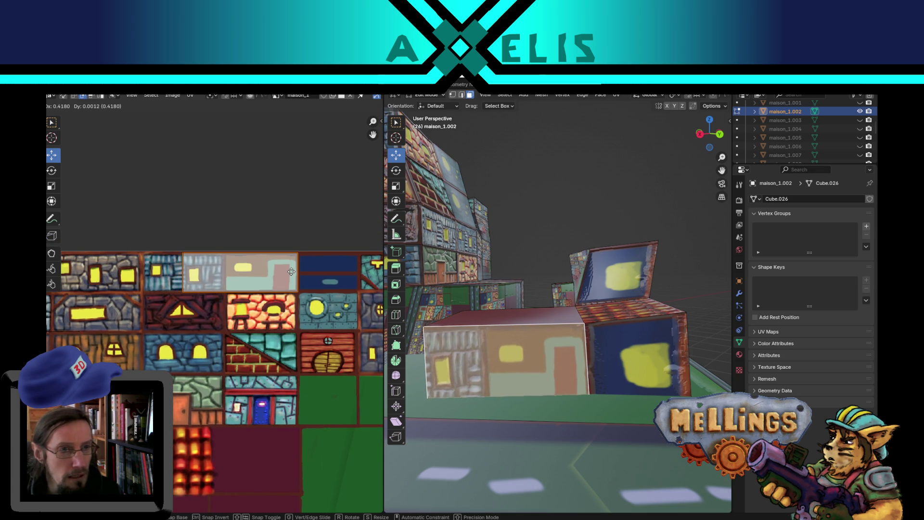
pyautogui.click(291, 275)
pyautogui.scroll(3, 228, 284)
# Slide the island onto the newly painted window-and-door tile and nudge it into place.
pyautogui.click(162, 245)
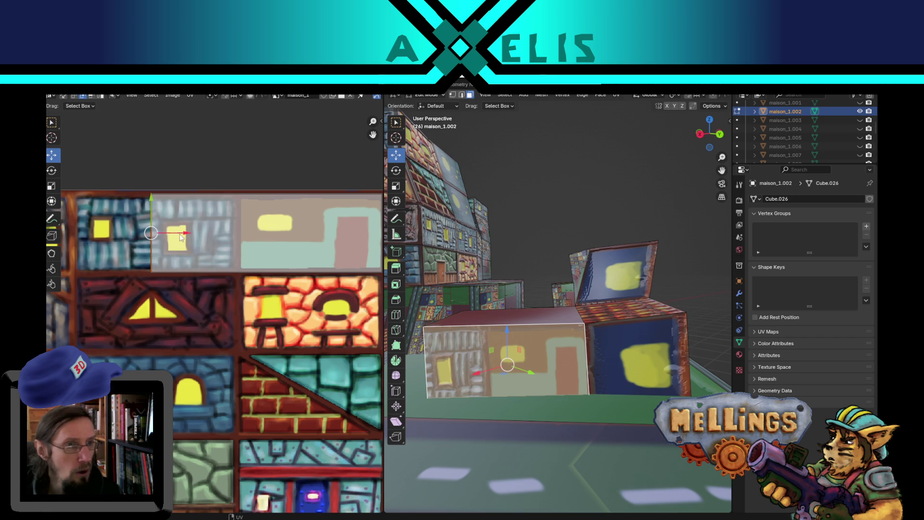
pyautogui.moveTo(187, 237); pyautogui.dragTo(263, 235)
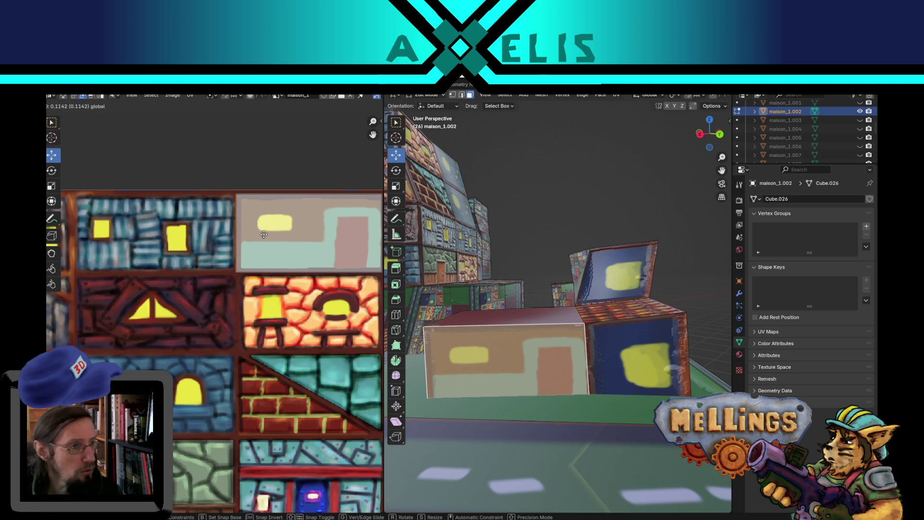
pyautogui.moveTo(294, 328); pyautogui.dragTo(198, 366, button='middle')
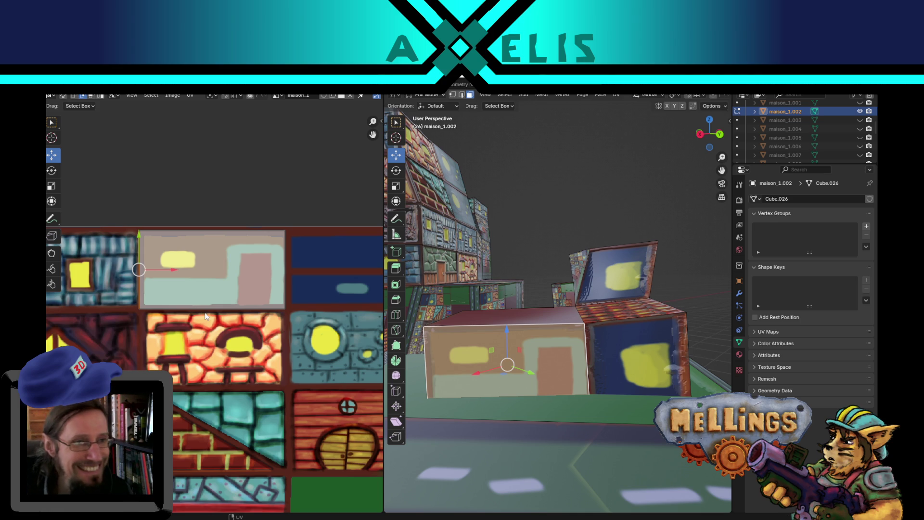
pyautogui.keyDown('shift'); pyautogui.rightClick(211, 229); pyautogui.keyUp('shift')
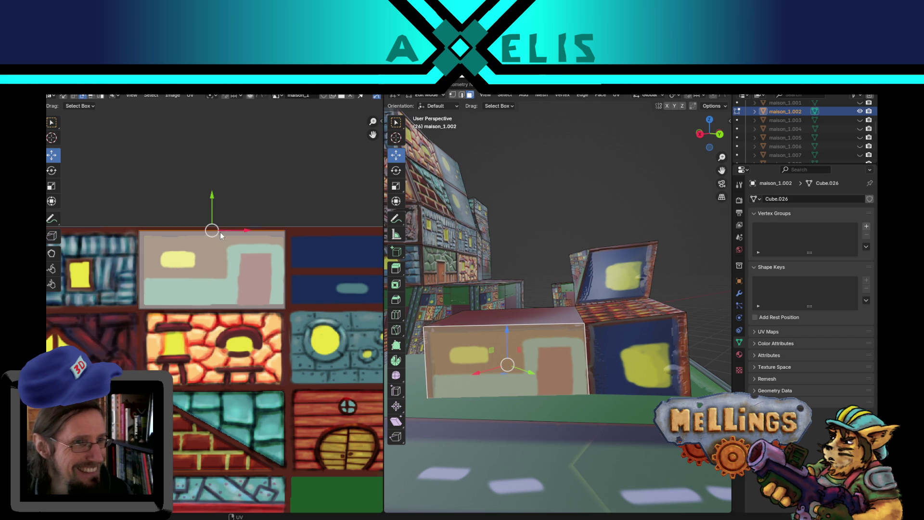
pyautogui.moveTo(213, 201); pyautogui.dragTo(211, 194)
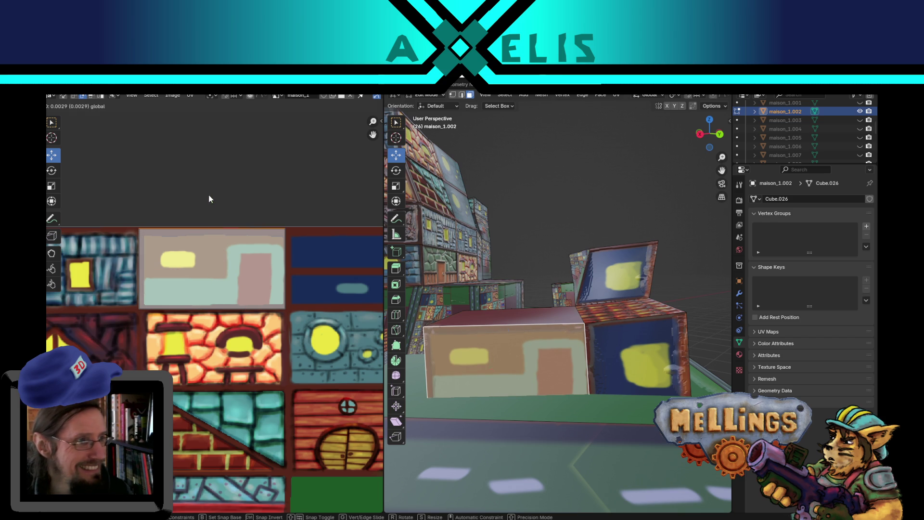
pyautogui.click(212, 195)
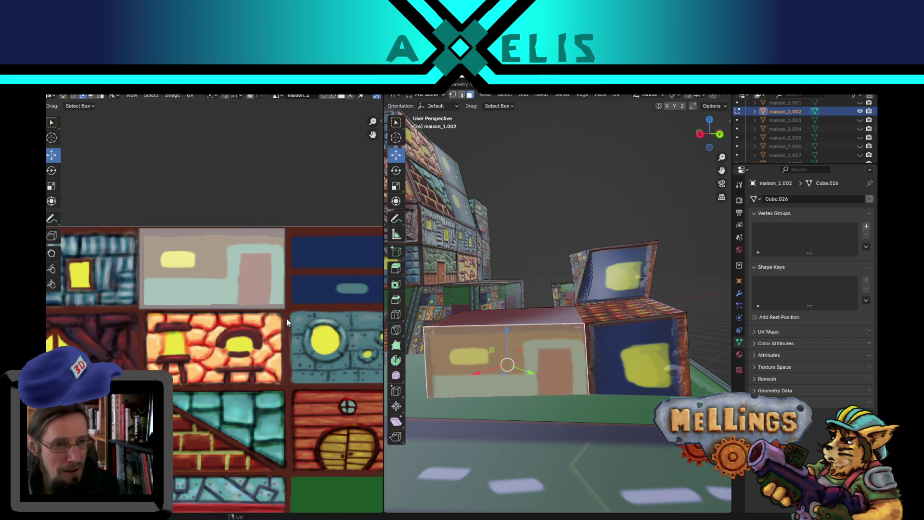
pyautogui.moveTo(289, 319); pyautogui.dragTo(275, 322, button='middle')
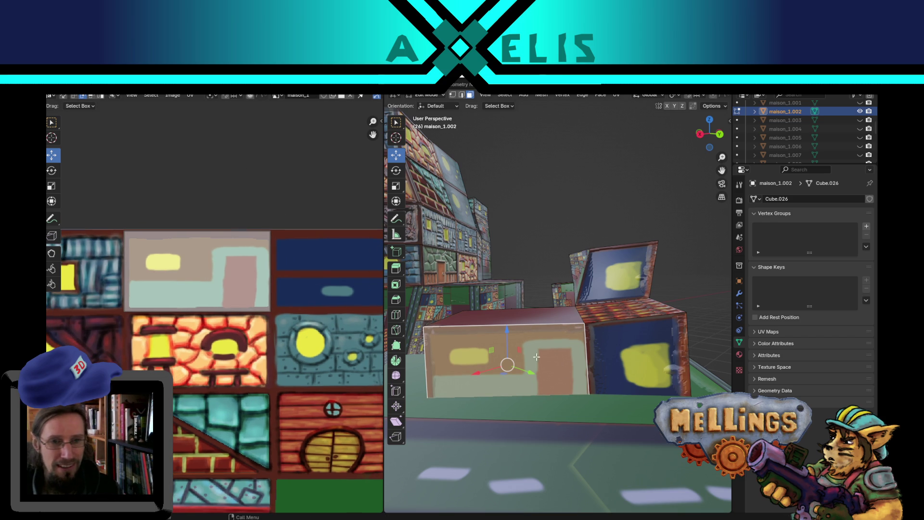
# Select the small house's front face, save, and switch to the Texture Paint workspace.
pyautogui.click(544, 224)
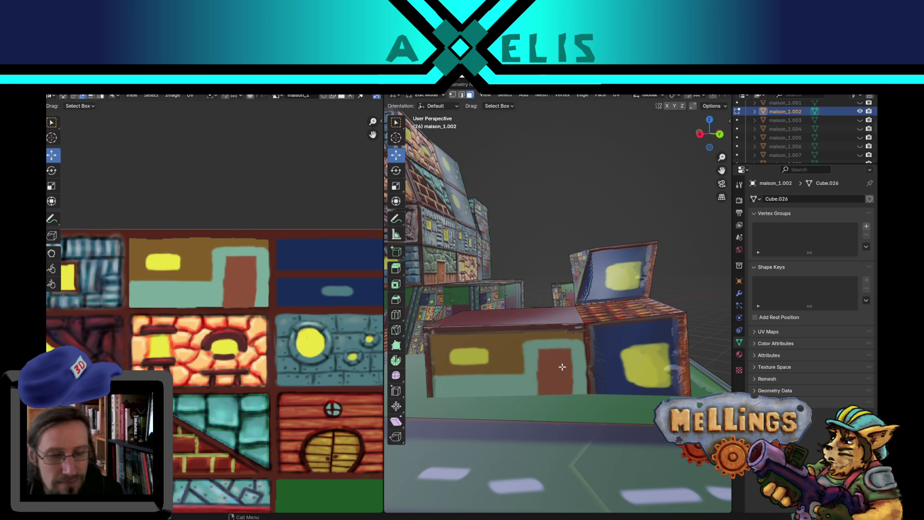
pyautogui.click(554, 355)
pyautogui.scroll(5, 529, 411)
pyautogui.moveTo(529, 411)
pyautogui.mouseDown(button='middle')
pyautogui.moveTo(527, 372)
pyautogui.moveTo(528, 416)
pyautogui.mouseUp(button='middle')
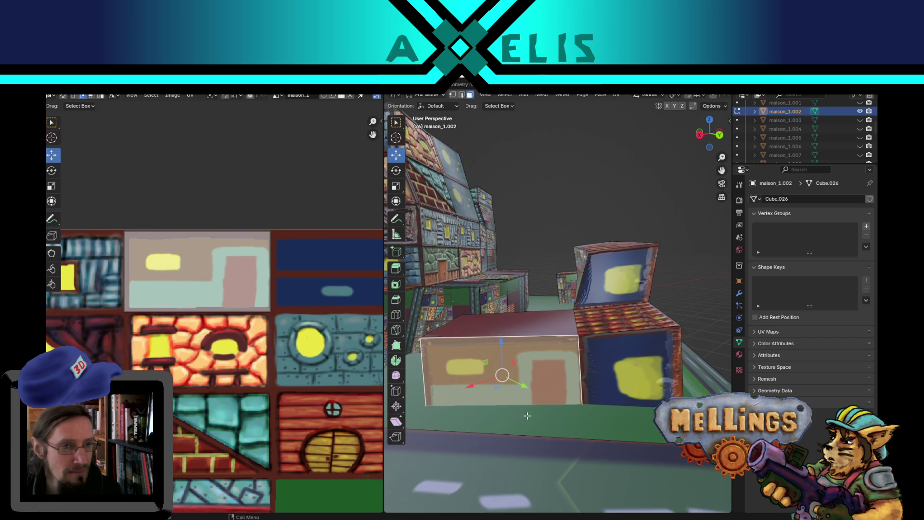
pyautogui.hotkey('ctrl', 's')
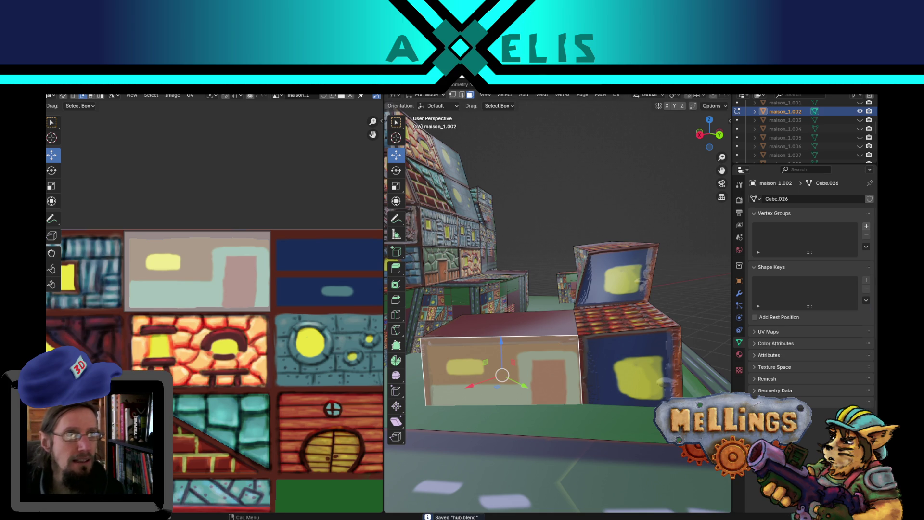
pyautogui.hotkey('ctrl', 'pagedown')
pyautogui.moveTo(439, 337)
pyautogui.mouseDown(button='middle')
pyautogui.moveTo(542, 333)
pyautogui.moveTo(541, 297)
pyautogui.mouseUp(button='middle')
pyautogui.scroll(5, 542, 297)
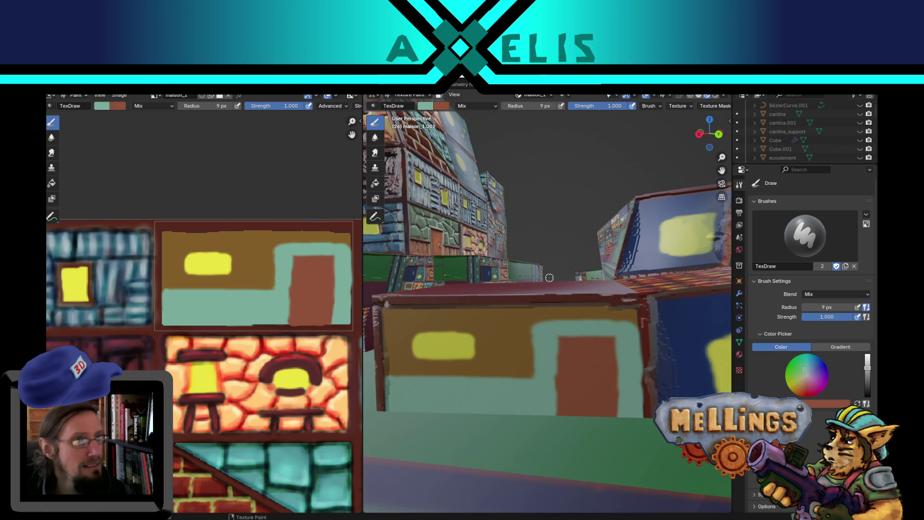
# Set a 5 px brush and test teal strokes at the window's left edge, undoing mistakes.
pyautogui.press('f')
pyautogui.click(182, 274)
pyautogui.moveTo(178, 258); pyautogui.dragTo(180, 271)
pyautogui.hotkey('ctrl', 'z')
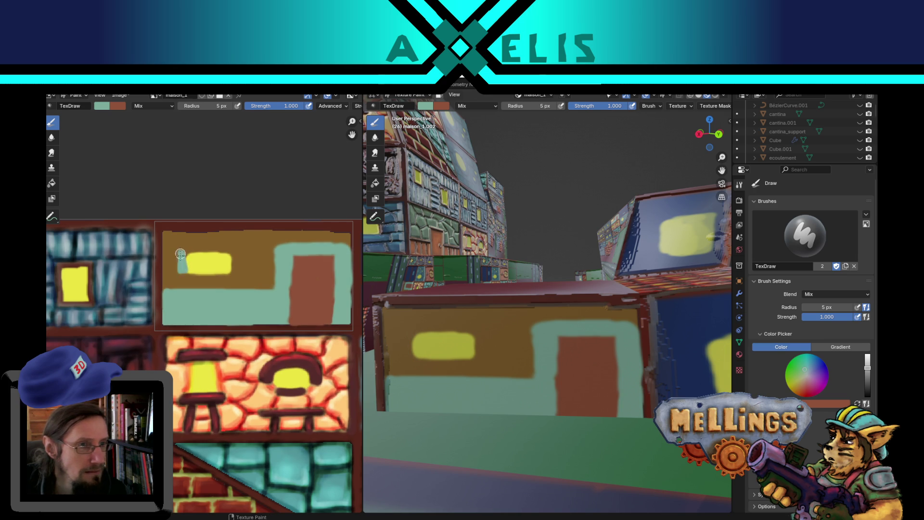
pyautogui.hotkey('ctrl', 'z')
pyautogui.moveTo(181, 249); pyautogui.dragTo(181, 273)
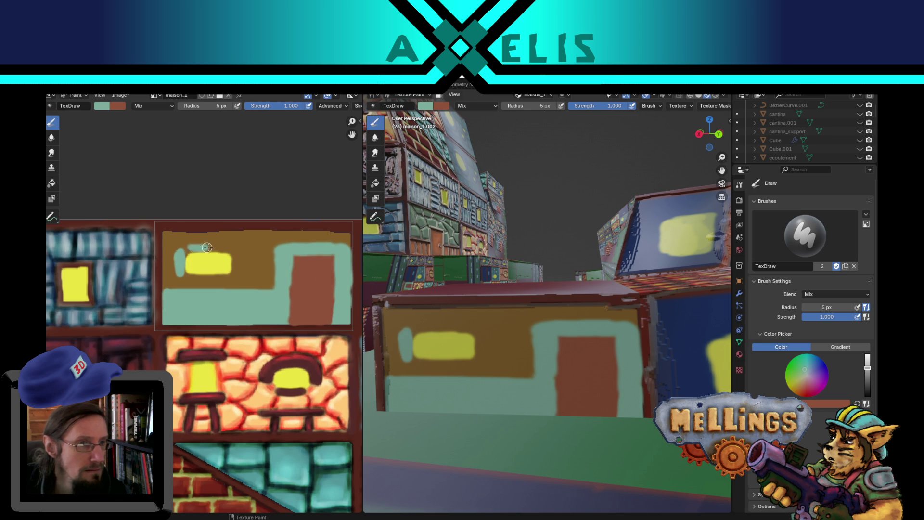
pyautogui.hotkey('ctrl', 'z')
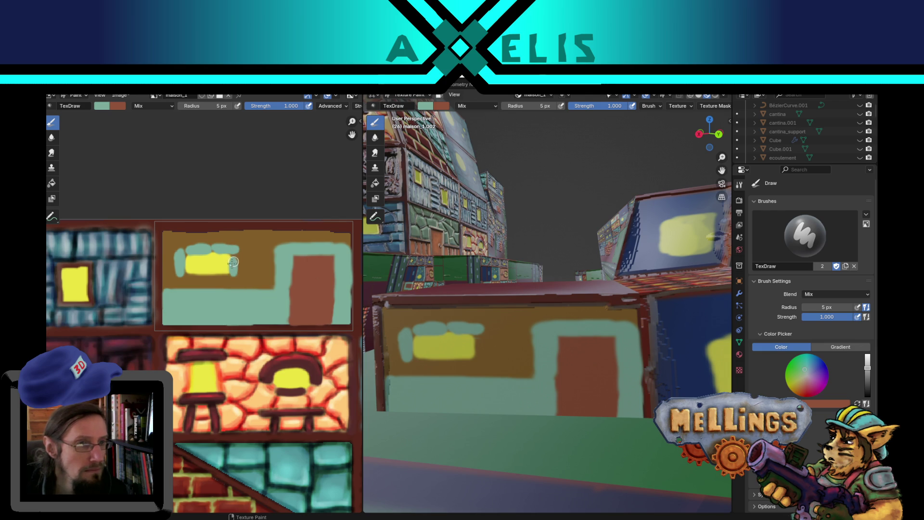
# Paint a teal border along the window's lower edge, save, and swap brush colours.
pyautogui.moveTo(196, 277); pyautogui.dragTo(216, 278)
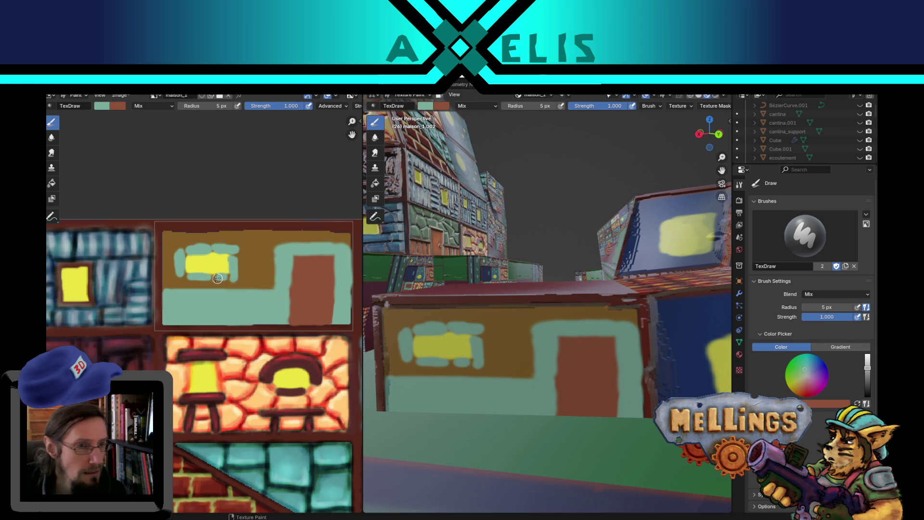
pyautogui.moveTo(223, 281); pyautogui.dragTo(204, 278)
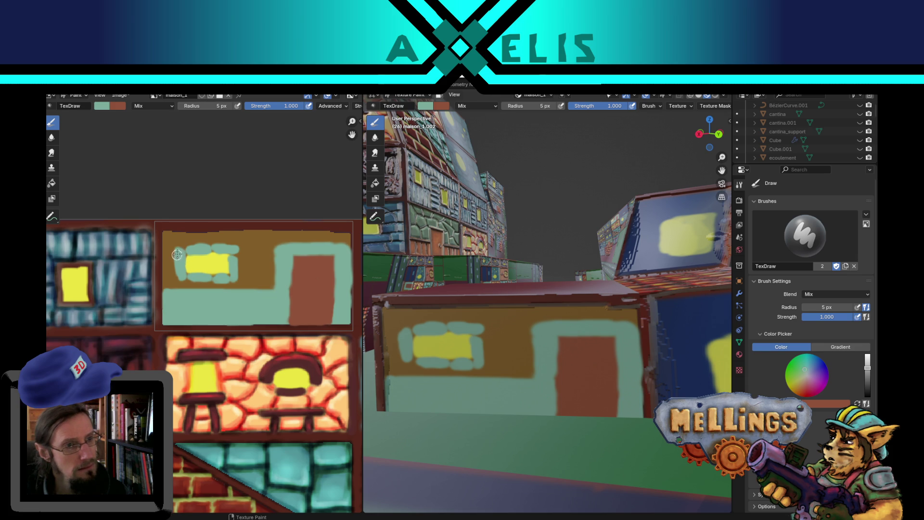
pyautogui.hotkey('ctrl', 's')
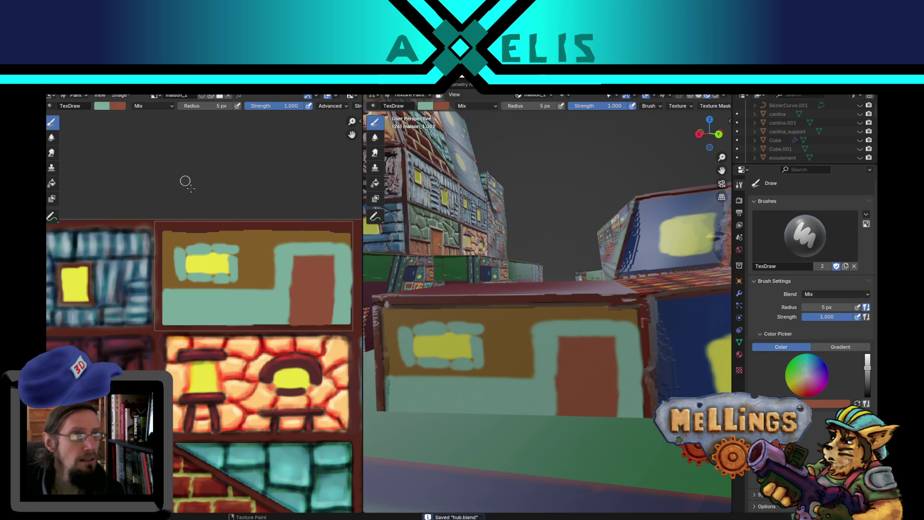
pyautogui.press('x')
pyautogui.click(150, 106)
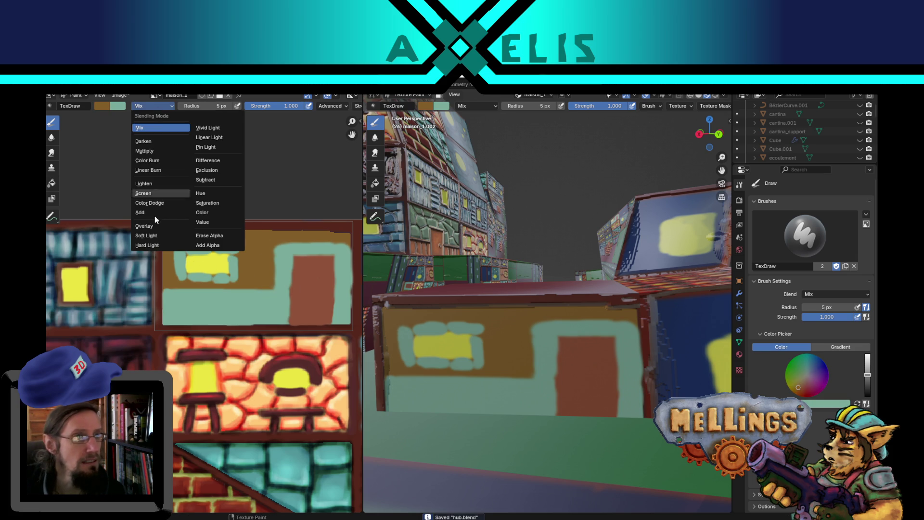
# Set Color Burn blending, 3 px radius, 0.370 strength, with teal active.
pyautogui.click(163, 161)
pyautogui.press('f')
pyautogui.click(252, 258)
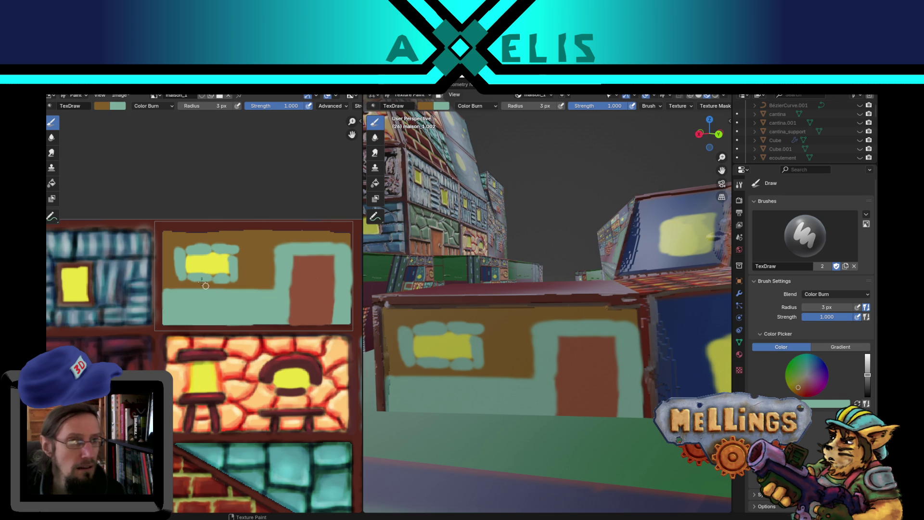
pyautogui.press('x')
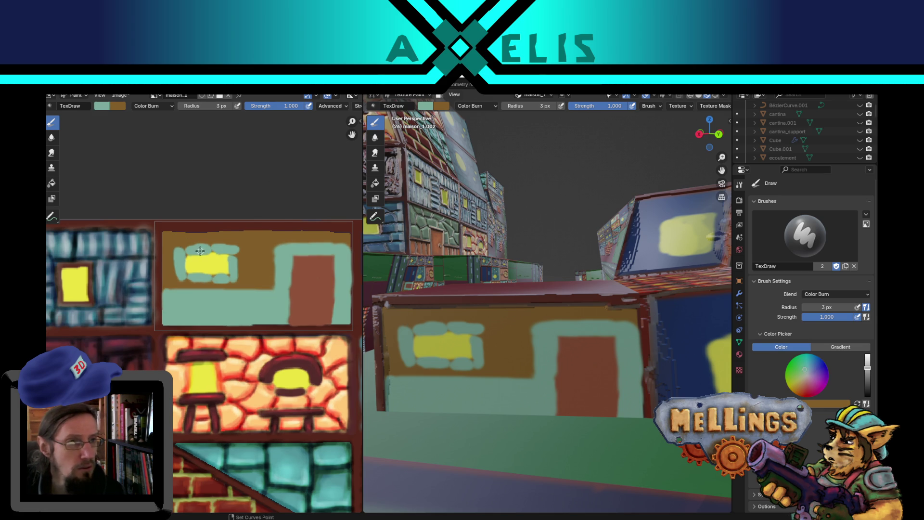
pyautogui.hotkey('shift', 'f')
pyautogui.click(157, 252)
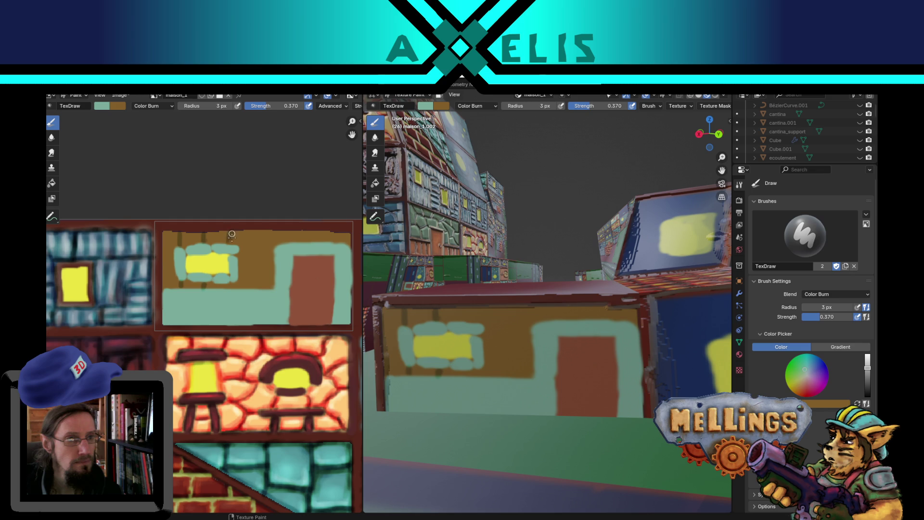
# Burn dark vertical plank lines into the brown wall of the tile.
pyautogui.hotkey('ctrl', 'z')
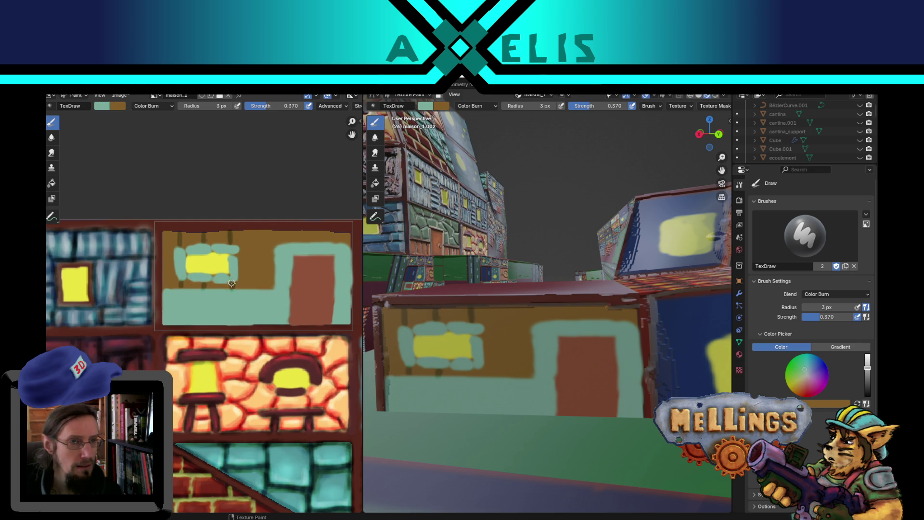
pyautogui.moveTo(256, 249); pyautogui.dragTo(256, 268)
pyautogui.moveTo(257, 275); pyautogui.dragTo(259, 250)
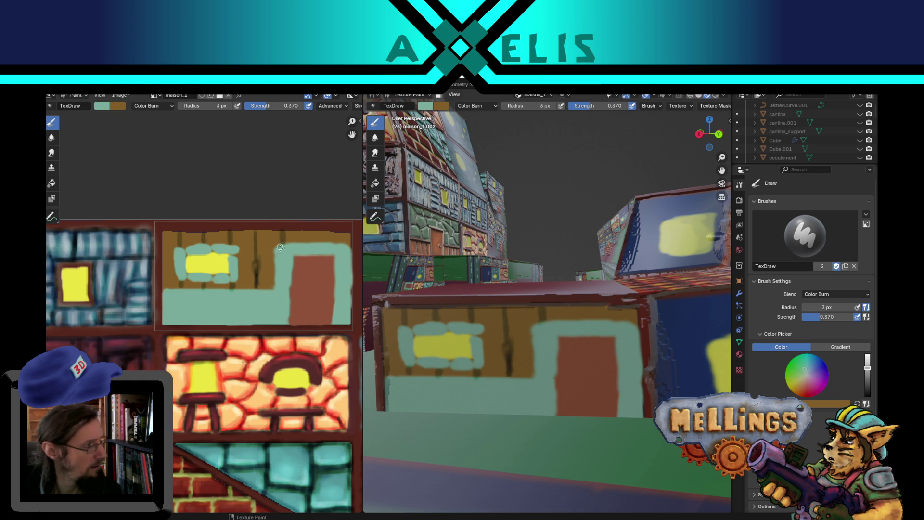
pyautogui.moveTo(283, 235); pyautogui.dragTo(280, 253)
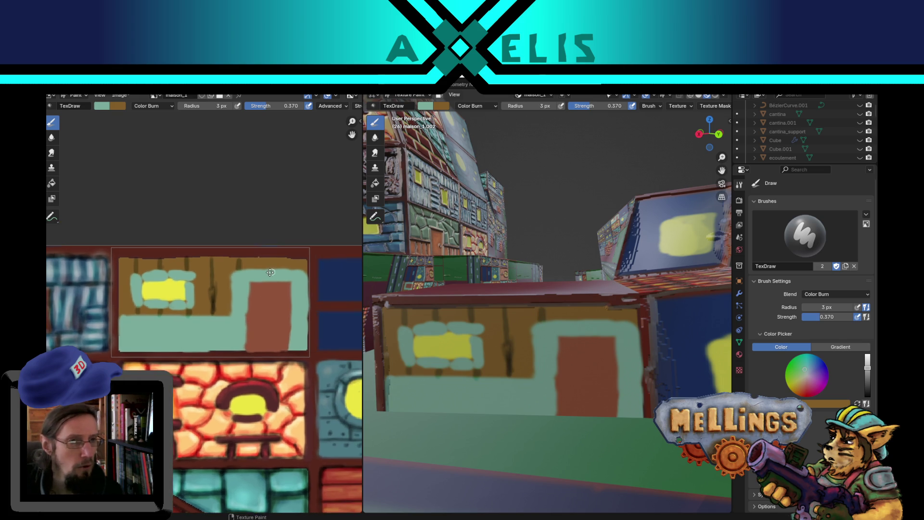
pyautogui.moveTo(315, 245); pyautogui.dragTo(236, 251, button='middle')
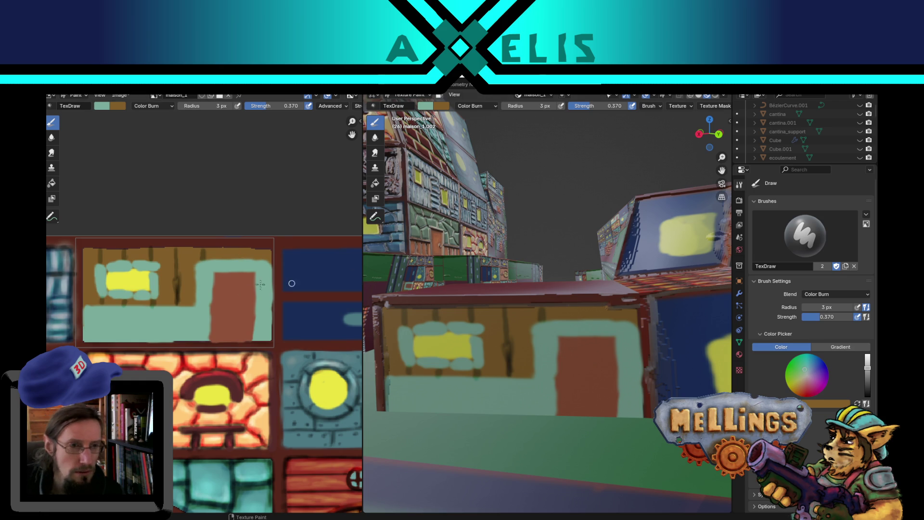
# Burn a short plank line beside the door and darken the door's right teal frame.
pyautogui.moveTo(228, 249); pyautogui.dragTo(228, 262)
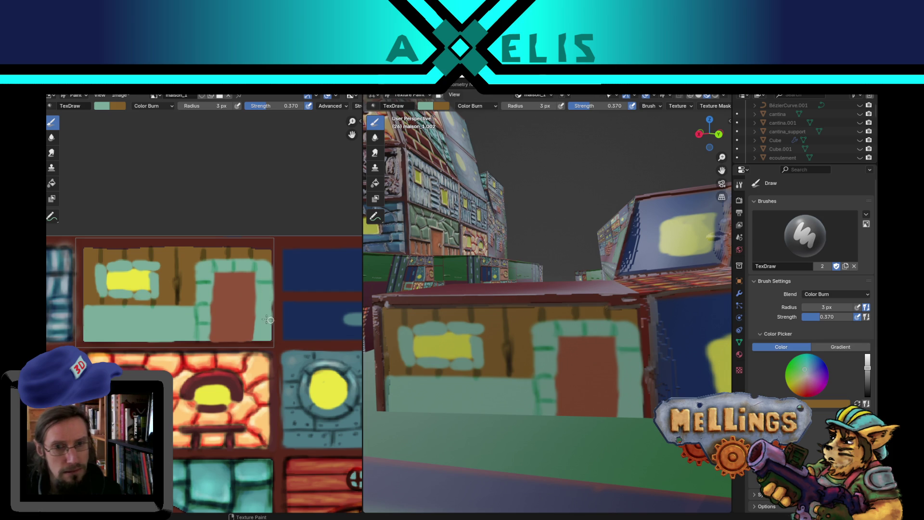
pyautogui.moveTo(258, 306); pyautogui.dragTo(269, 319)
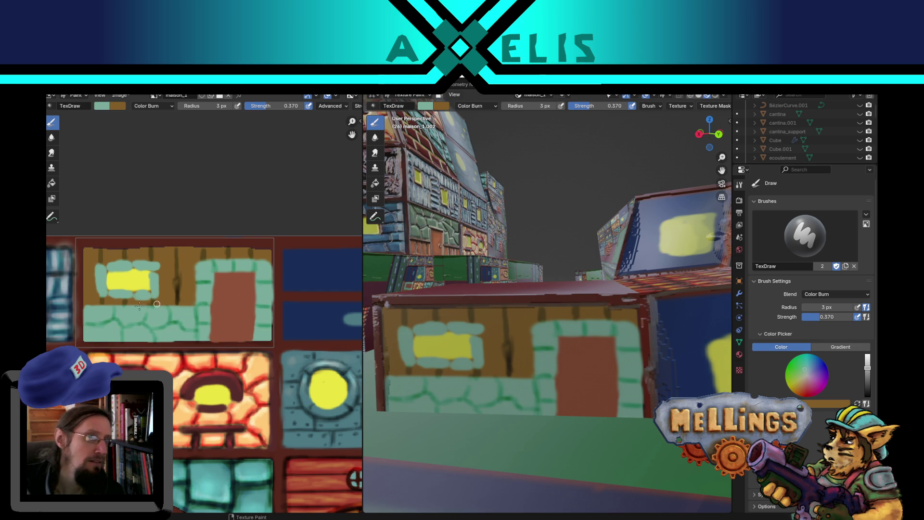
# Burn stone-block outlines along the bottom teal band and the frame around the door.
pyautogui.press('x')
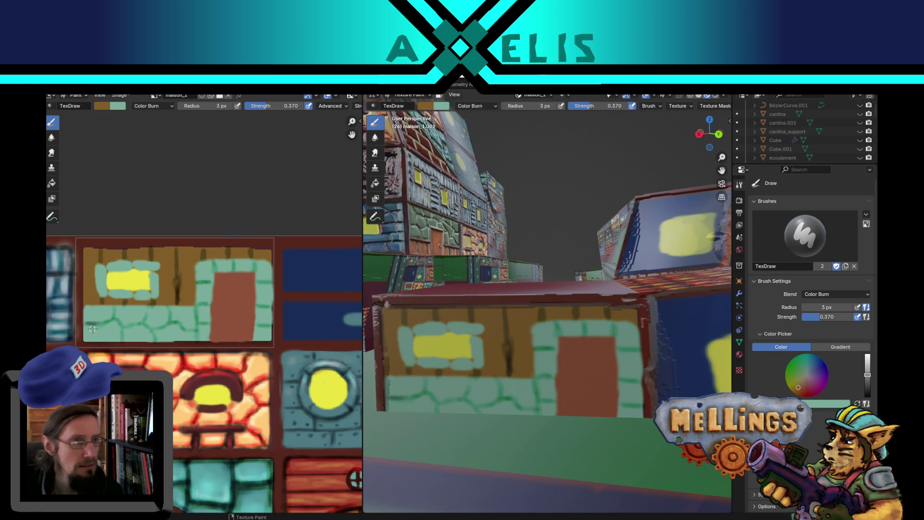
pyautogui.press(']')
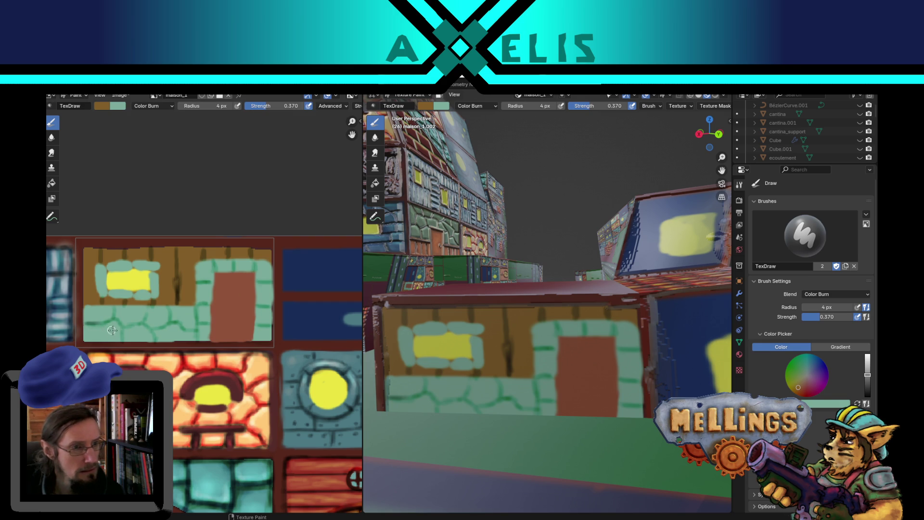
pyautogui.moveTo(116, 320); pyautogui.dragTo(93, 323)
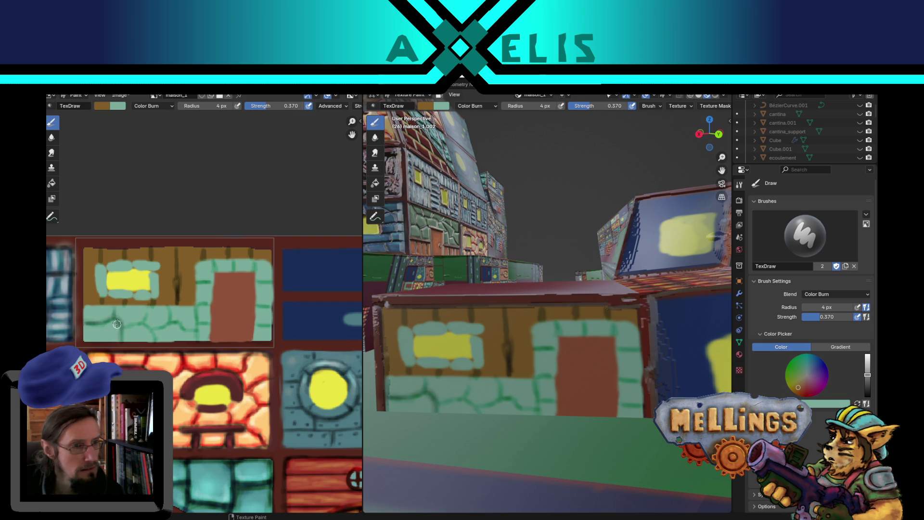
pyautogui.moveTo(121, 323)
pyautogui.mouseDown()
pyautogui.moveTo(145, 315)
pyautogui.moveTo(145, 329)
pyautogui.moveTo(162, 326)
pyautogui.moveTo(112, 340)
pyautogui.moveTo(154, 339)
pyautogui.moveTo(171, 323)
pyautogui.moveTo(167, 306)
pyautogui.moveTo(160, 341)
pyautogui.moveTo(189, 341)
pyautogui.moveTo(198, 299)
pyautogui.mouseUp()
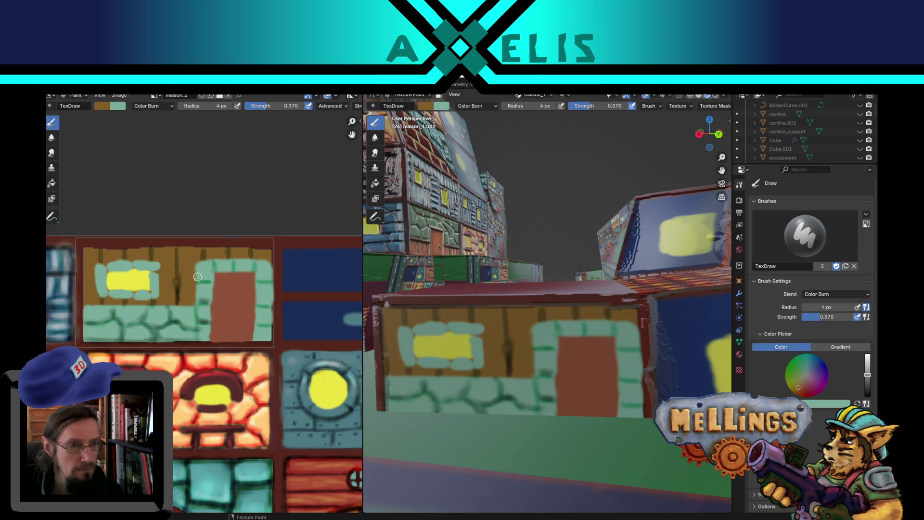
pyautogui.moveTo(197, 300)
pyautogui.mouseDown()
pyautogui.moveTo(215, 268)
pyautogui.moveTo(258, 271)
pyautogui.mouseUp()
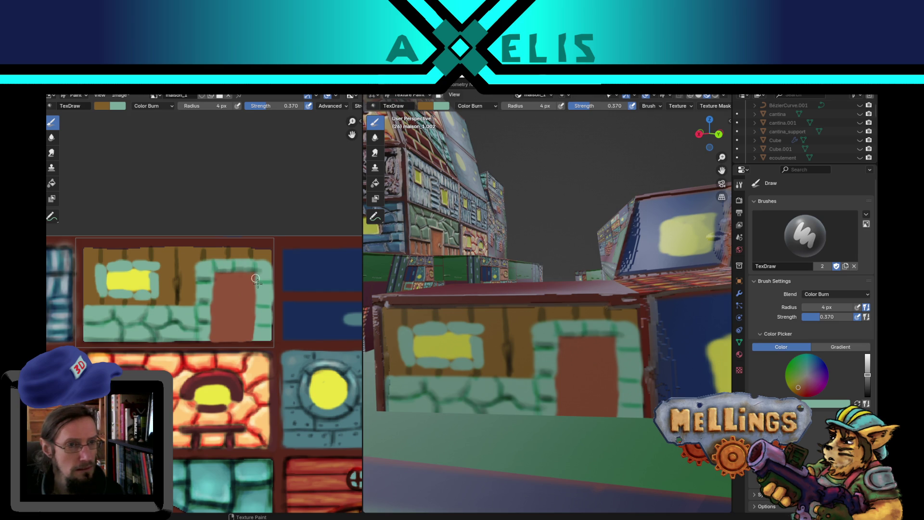
pyautogui.moveTo(262, 278)
pyautogui.mouseDown()
pyautogui.moveTo(211, 278)
pyautogui.moveTo(208, 320)
pyautogui.moveTo(266, 339)
pyautogui.moveTo(262, 279)
pyautogui.moveTo(259, 299)
pyautogui.mouseUp()
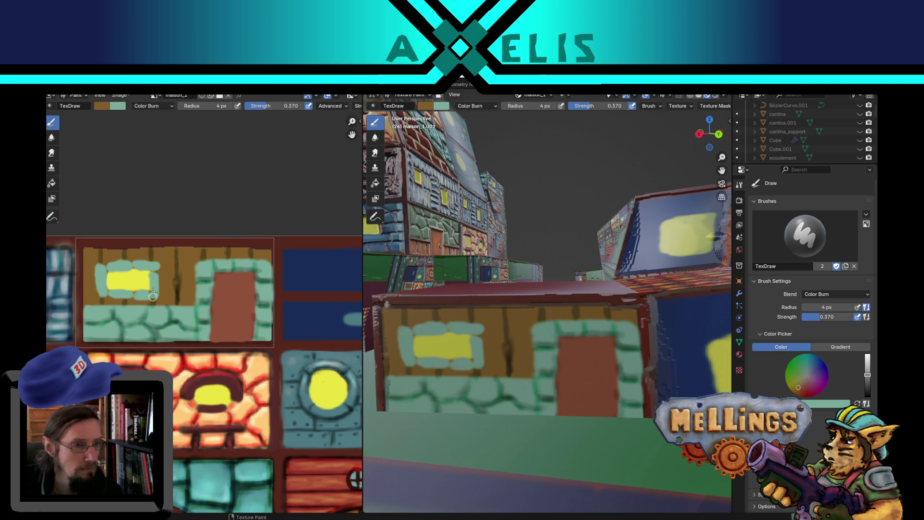
# With an 8 px brush, repaint the door's top, right and bottom edges in brown.
pyautogui.press('f')
pyautogui.click(221, 268)
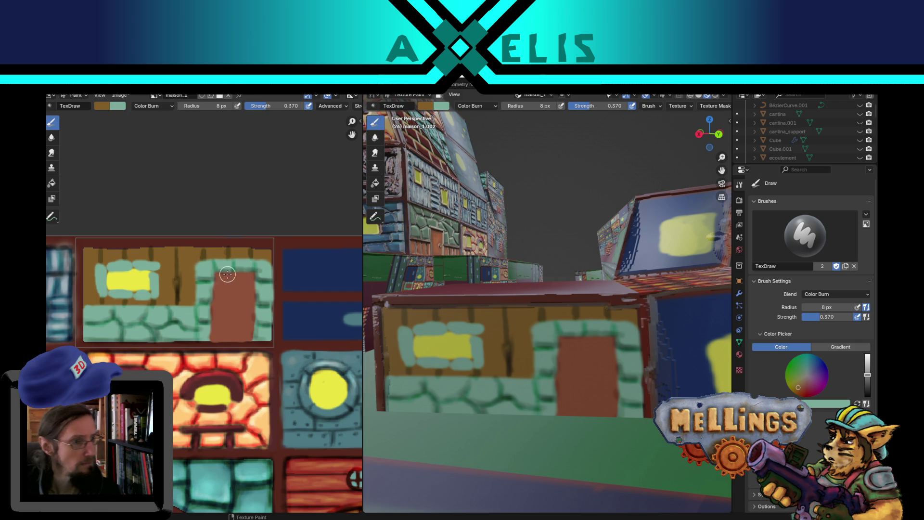
pyautogui.moveTo(218, 273); pyautogui.dragTo(253, 274)
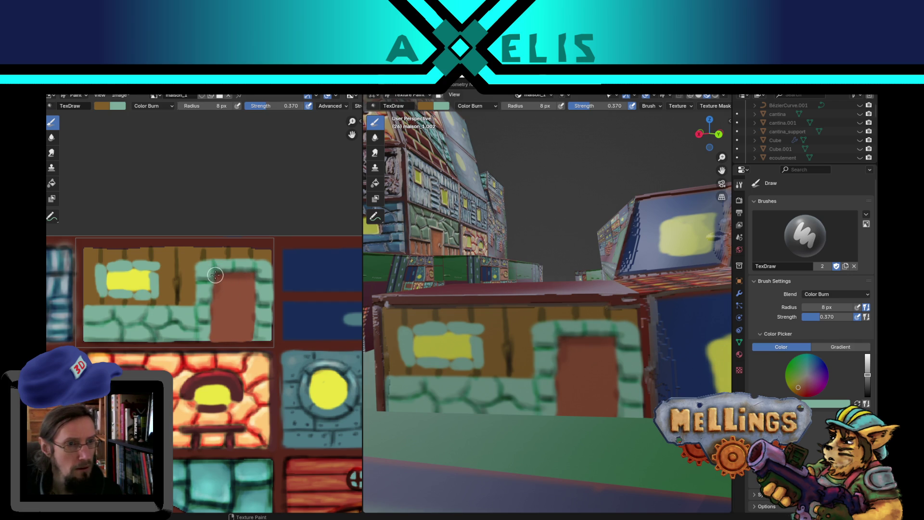
pyautogui.press('x')
pyautogui.moveTo(215, 276)
pyautogui.mouseDown()
pyautogui.moveTo(266, 274)
pyautogui.moveTo(223, 331)
pyautogui.mouseUp()
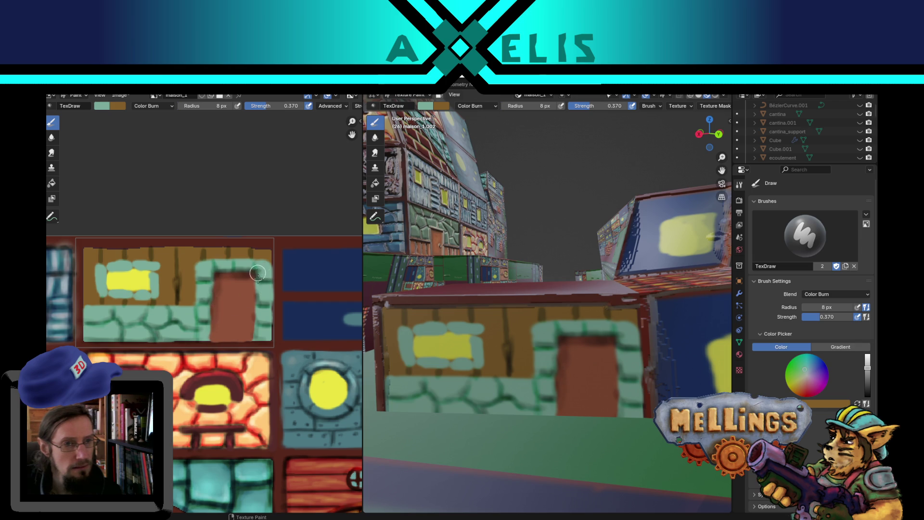
pyautogui.moveTo(258, 272); pyautogui.dragTo(248, 336)
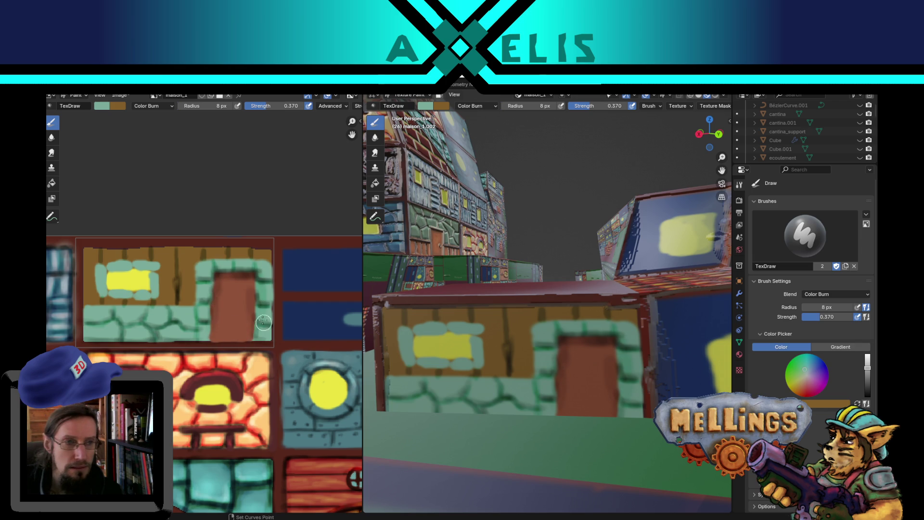
pyautogui.moveTo(250, 295); pyautogui.dragTo(212, 337)
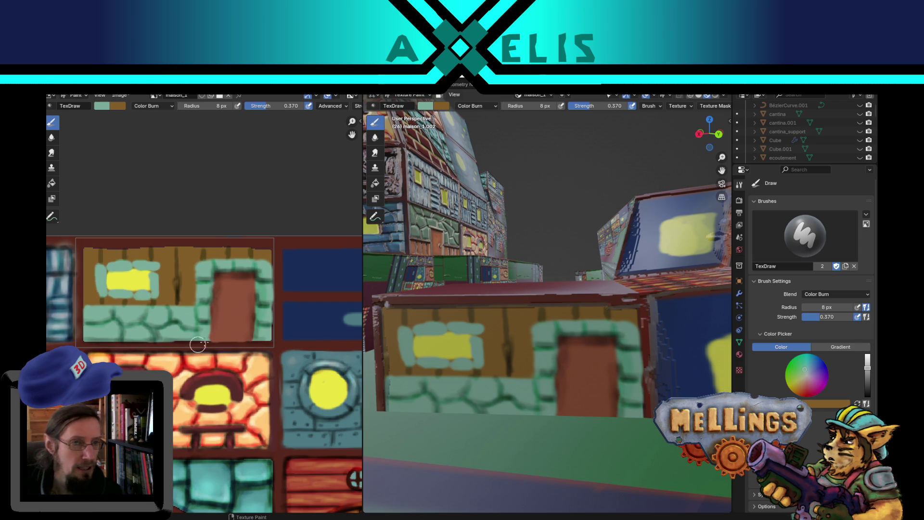
# Shrink the brush to 4 px and darken the bottom of the window frame.
pyautogui.press('f')
pyautogui.click(106, 275)
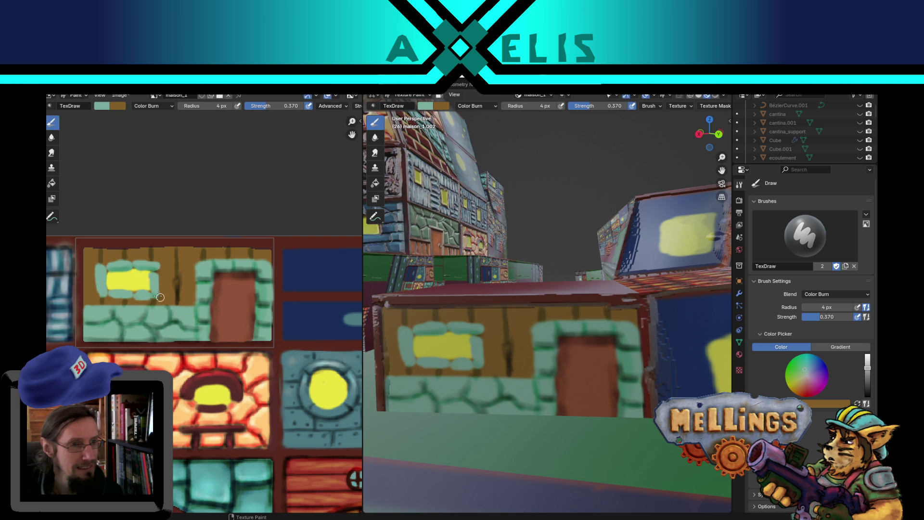
pyautogui.moveTo(148, 299); pyautogui.dragTo(105, 289)
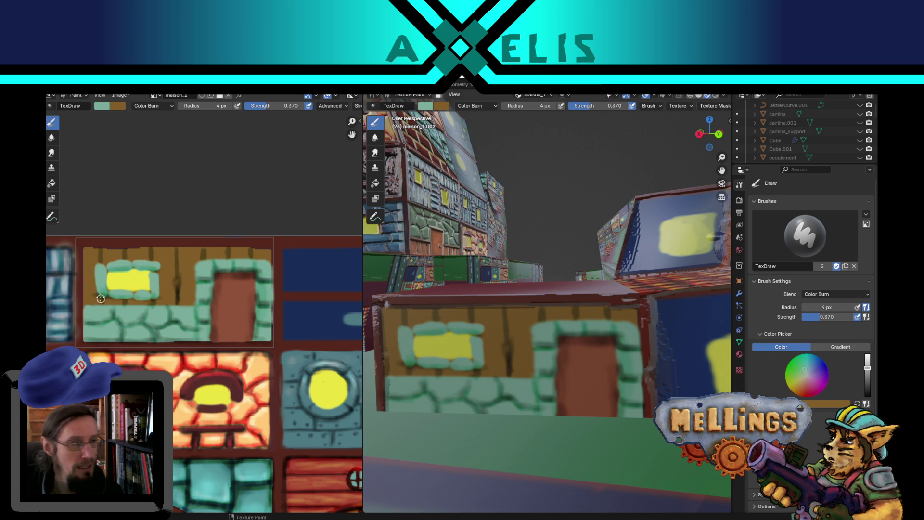
# Save the texture image, switch the brush blend to Color Dodge and the colour to teal.
pyautogui.hotkey('alt', 's')
pyautogui.click(166, 105)
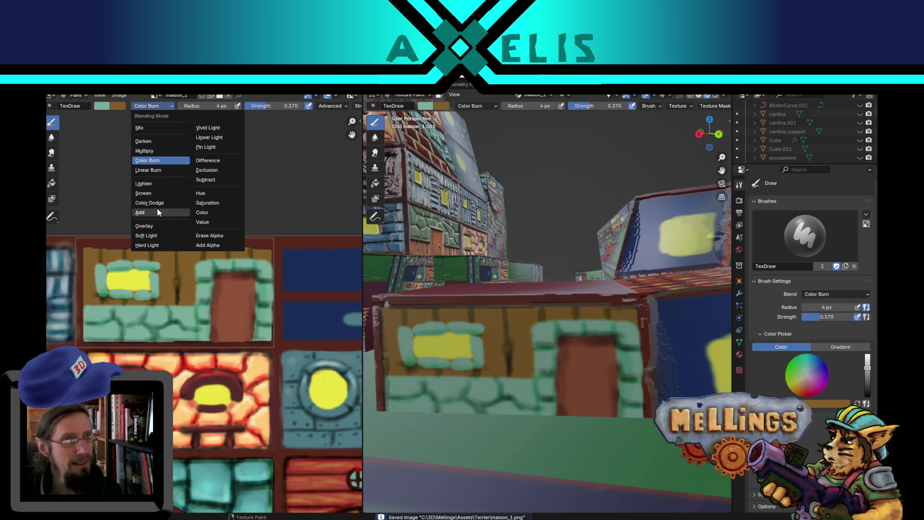
pyautogui.click(152, 203)
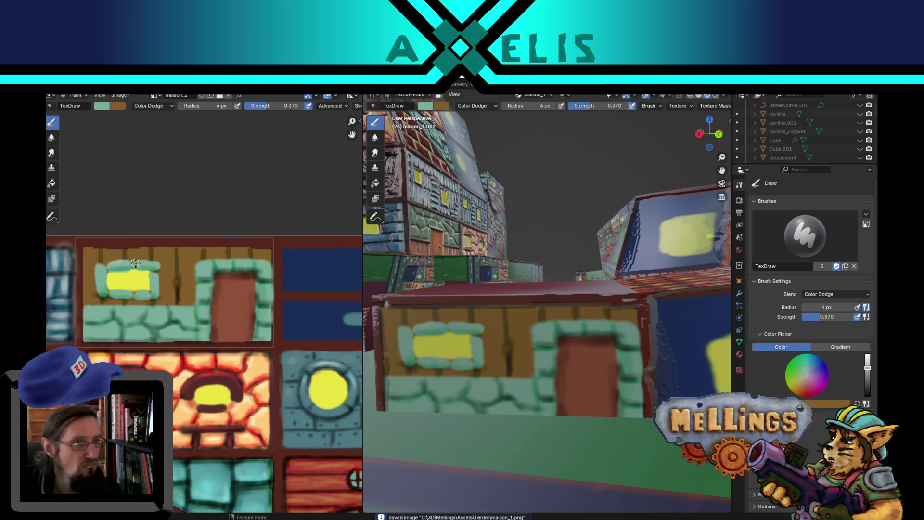
pyautogui.press('x')
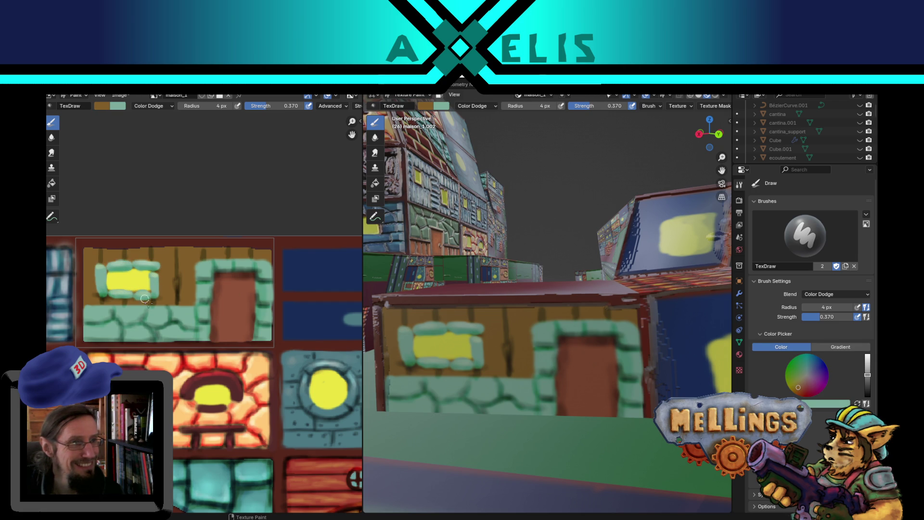
pyautogui.keyDown('ctrl'); pyautogui.click(108, 307); pyautogui.keyUp('ctrl')
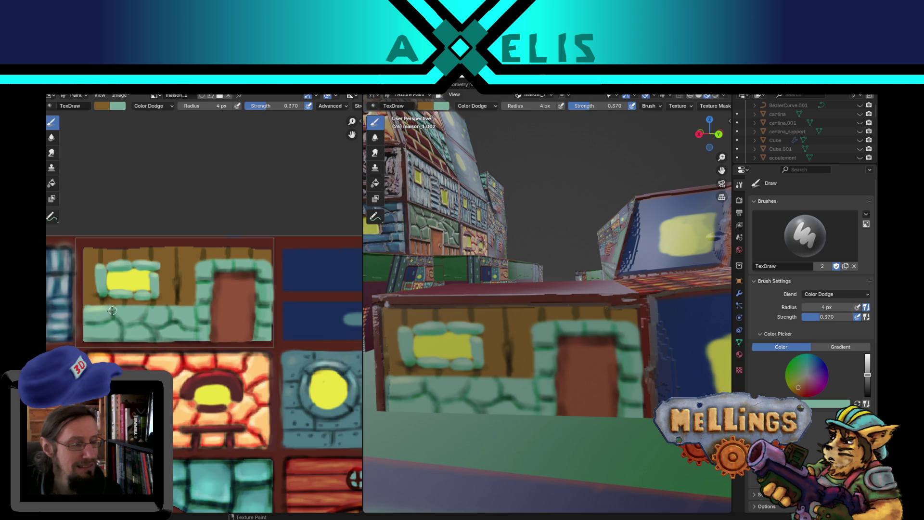
pyautogui.moveTo(171, 335)
pyautogui.mouseDown(button='middle')
pyautogui.moveTo(191, 397)
pyautogui.moveTo(238, 304)
pyautogui.moveTo(199, 352)
pyautogui.mouseUp(button='middle')
pyautogui.scroll(-1, 238, 305)
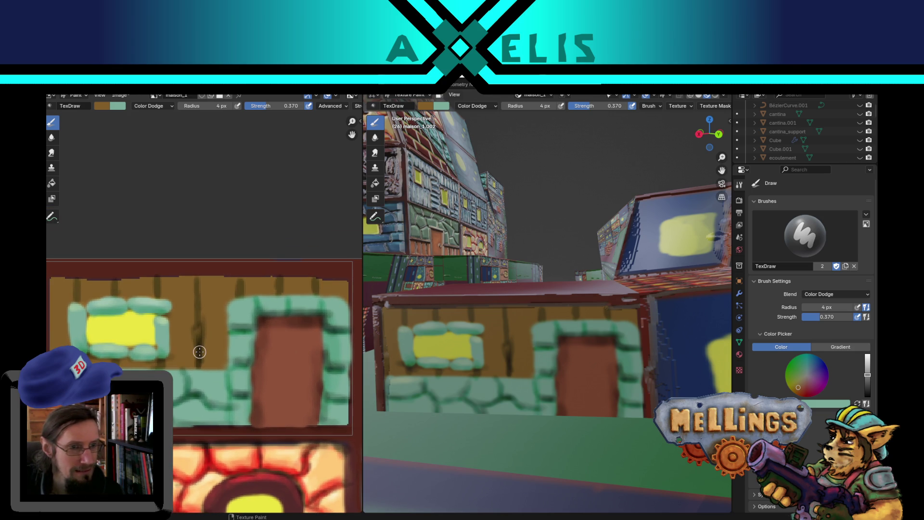
# With a 3 px brush, dodge a highlight across the top of the door frame and save the image.
pyautogui.press('f')
pyautogui.press('Return')
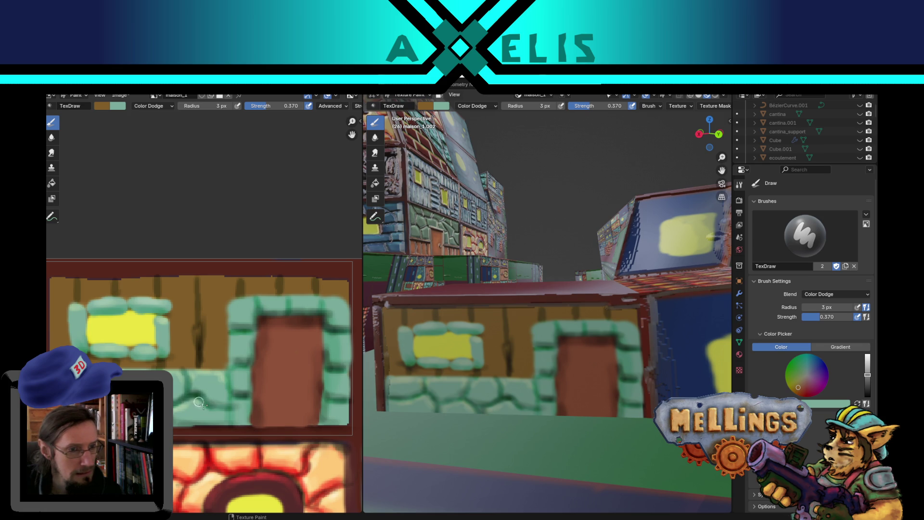
pyautogui.press('x')
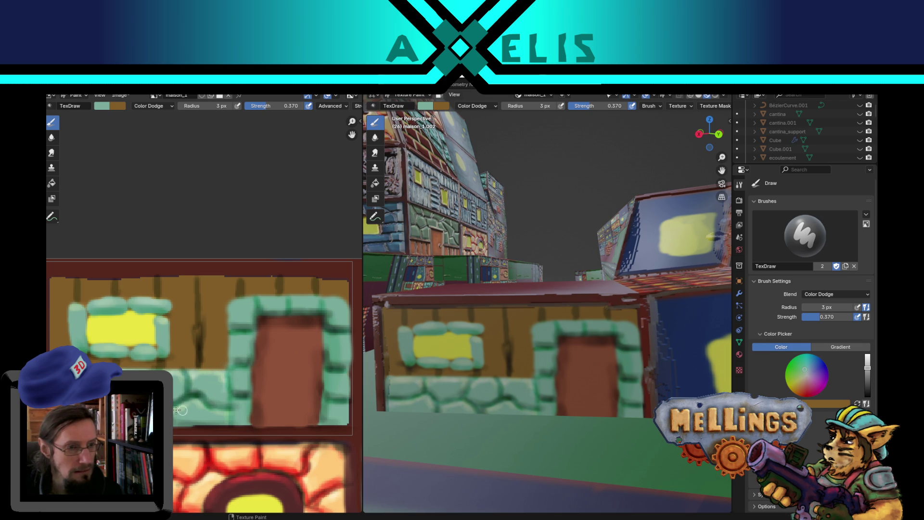
pyautogui.moveTo(239, 303); pyautogui.dragTo(306, 303)
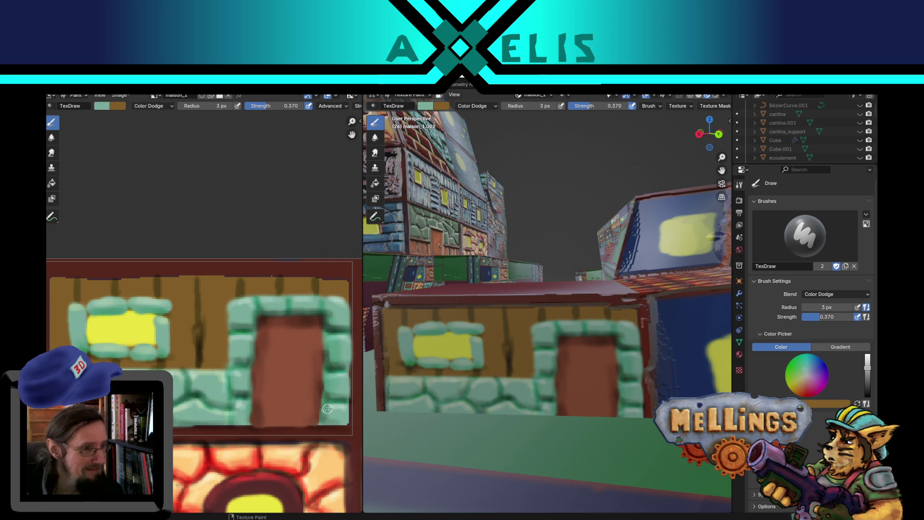
pyautogui.press('x')
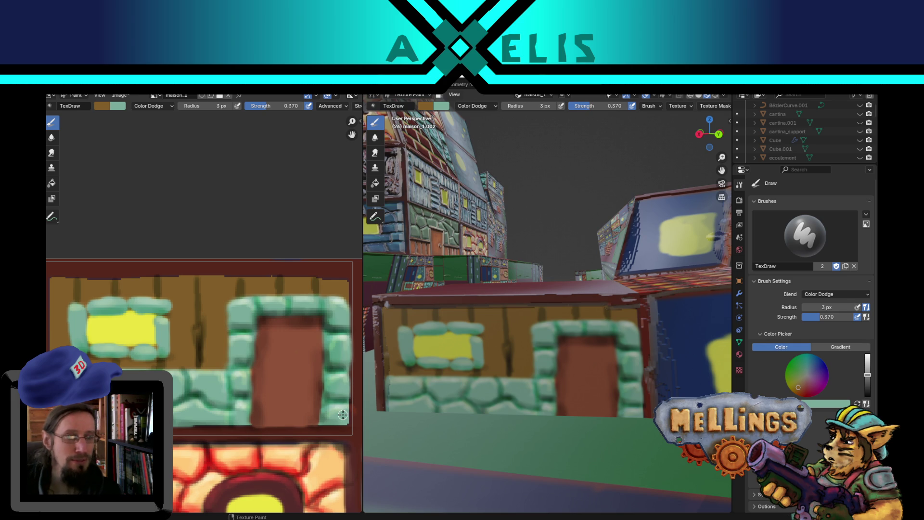
pyautogui.scroll(-3, 200, 350)
pyautogui.hotkey('alt', 's')
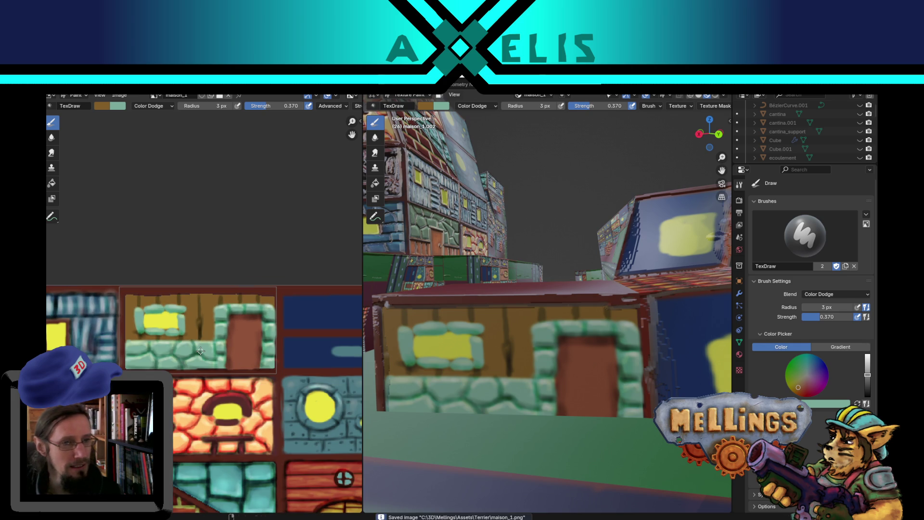
# Save hub.blend and return from texture painting to object mode viewing the whole town.
pyautogui.hotkey('ctrl', 's')
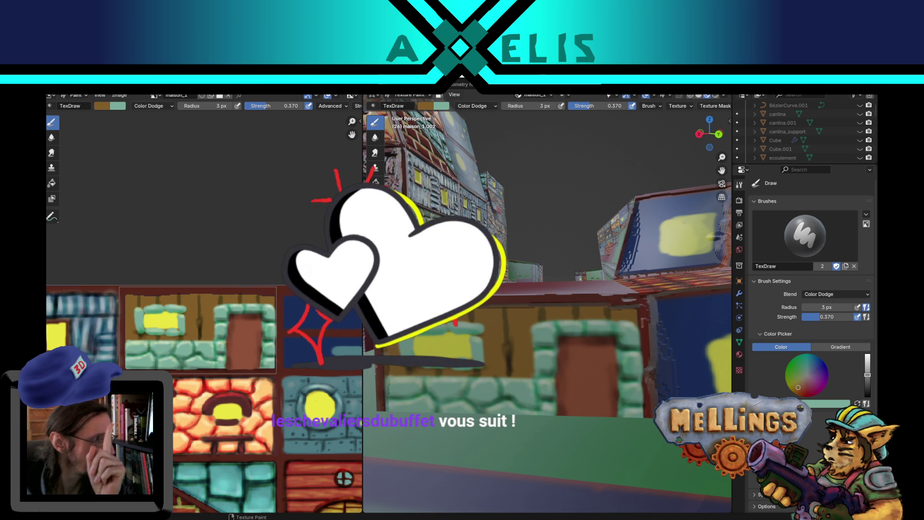
pyautogui.scroll(-10, 404, 390)
pyautogui.moveTo(404, 390); pyautogui.dragTo(523, 310, button='middle')
pyautogui.scroll(3, 523, 310)
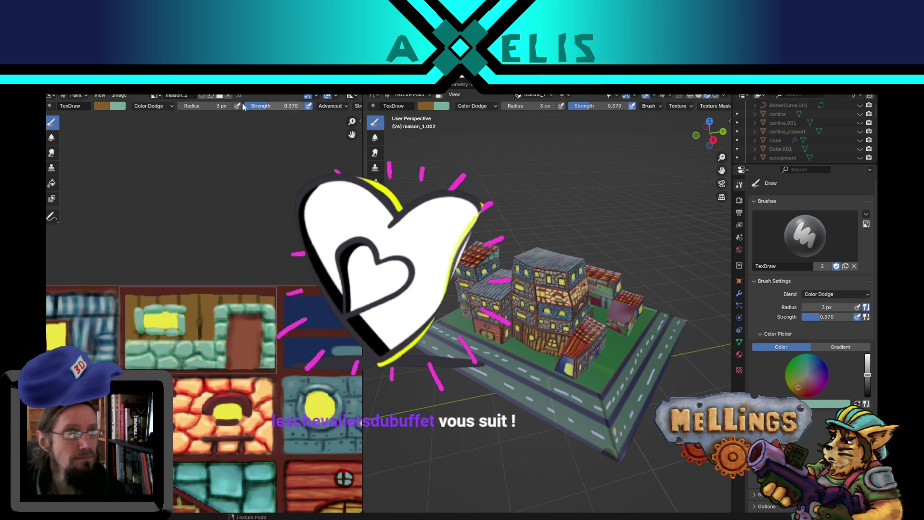
pyautogui.hotkey('ctrl', 'pageup')
pyautogui.press('Tab')
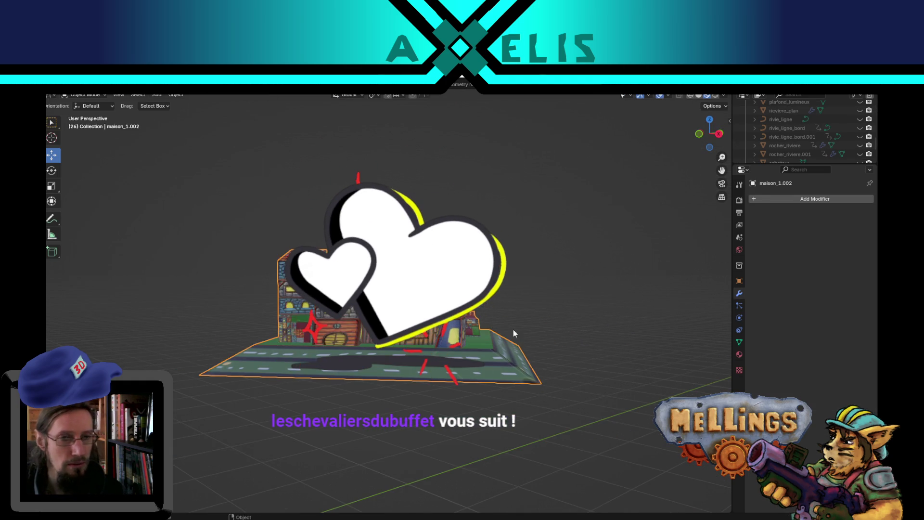
# Orbit to higher views over the town block and deselect the model.
pyautogui.moveTo(514, 330); pyautogui.dragTo(458, 369, button='middle')
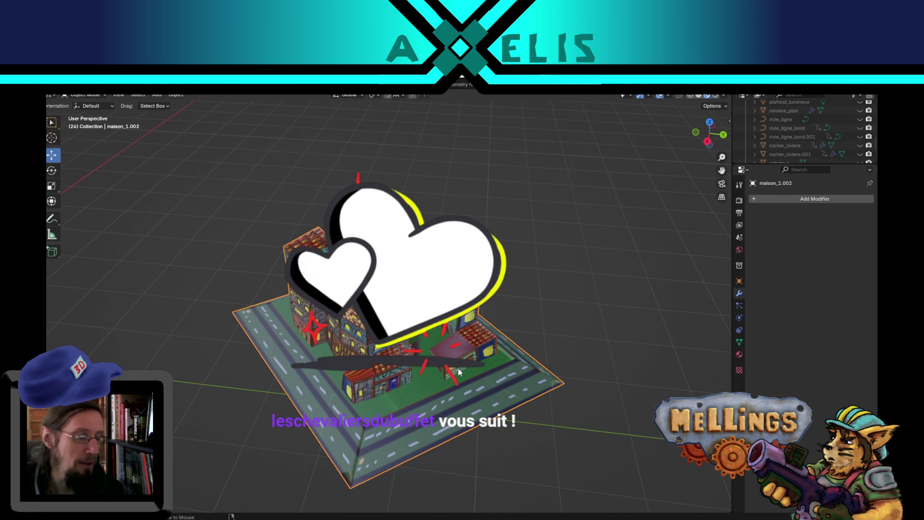
pyautogui.scroll(8, 399, 337)
pyautogui.scroll(-3, 451, 338)
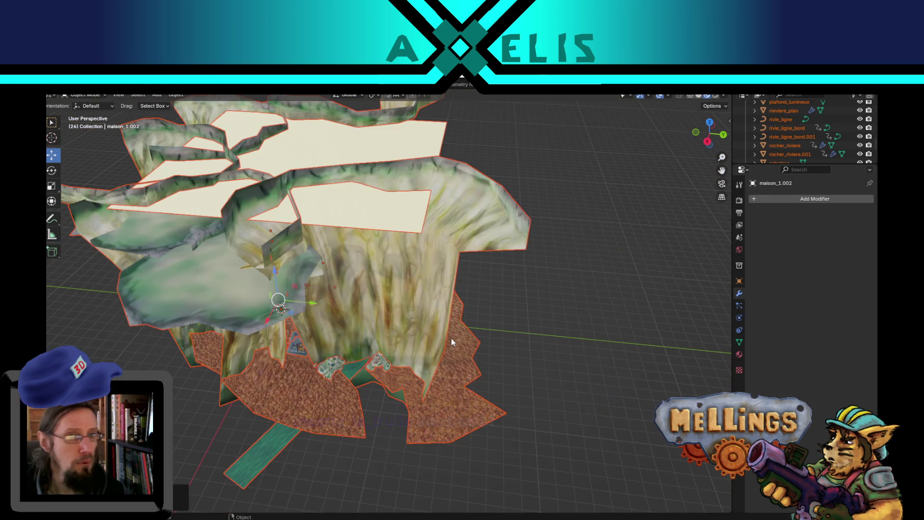
pyautogui.moveTo(453, 337); pyautogui.dragTo(420, 329, button='middle')
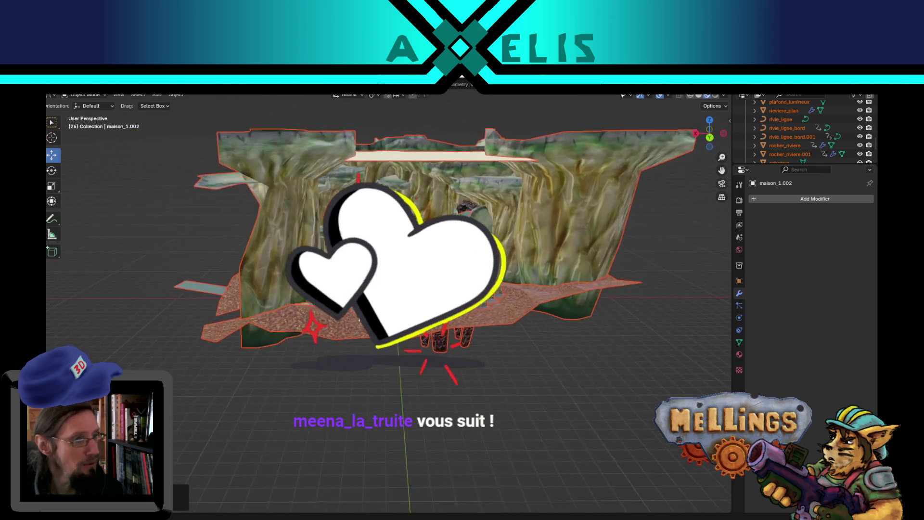
pyautogui.moveTo(346, 318); pyautogui.dragTo(466, 425, button='middle')
pyautogui.click(466, 426)
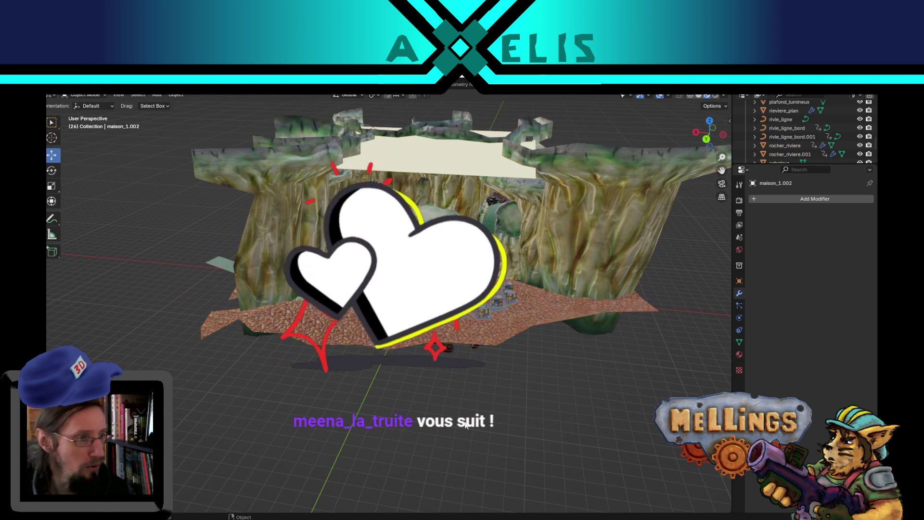
pyautogui.scroll(2, 466, 425)
pyautogui.scroll(3, 420, 317)
pyautogui.scroll(3, 419, 318)
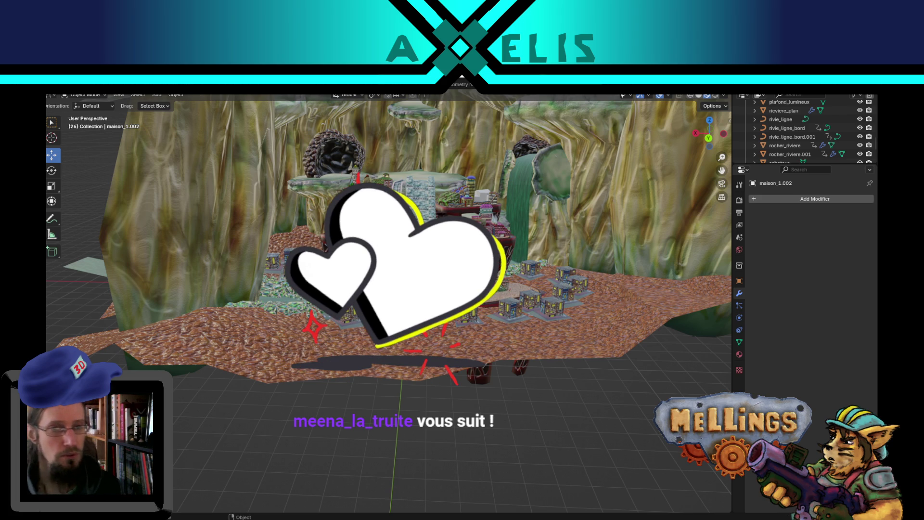
pyautogui.moveTo(398, 304); pyautogui.dragTo(399, 330, button='middle')
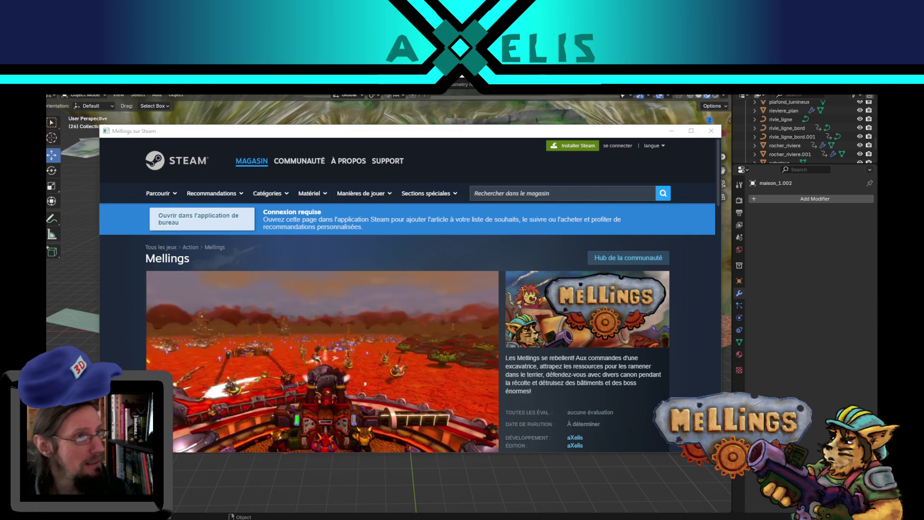
# Maximize the Steam window and play the Mellings trailer with sound, full screen.
pyautogui.click(691, 131)
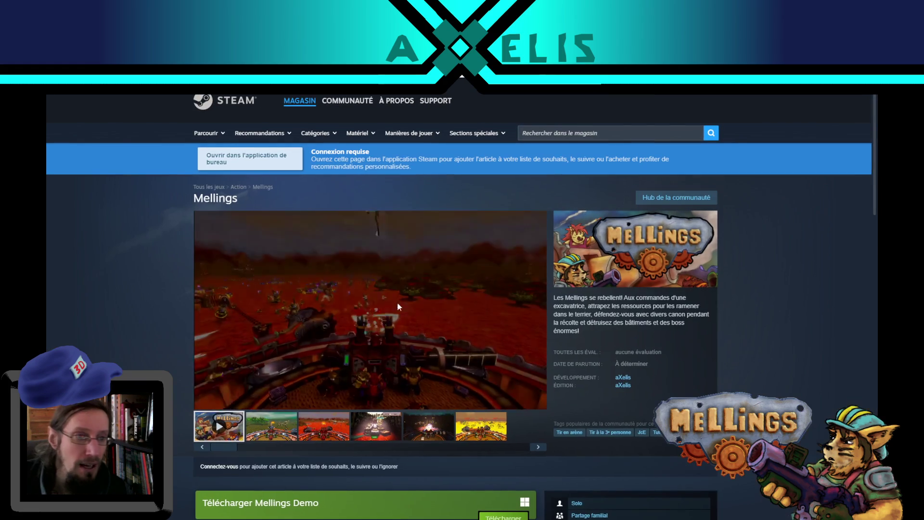
pyautogui.click(205, 399)
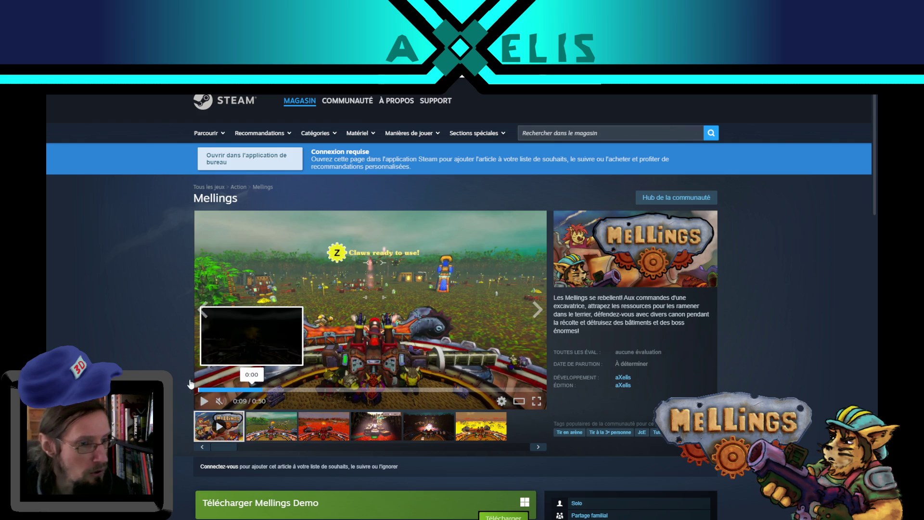
pyautogui.click(192, 388)
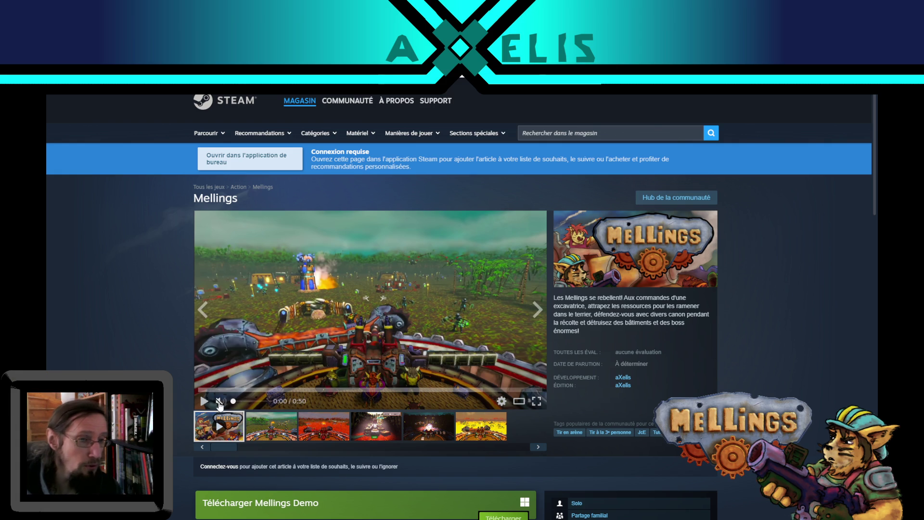
pyautogui.click(220, 403)
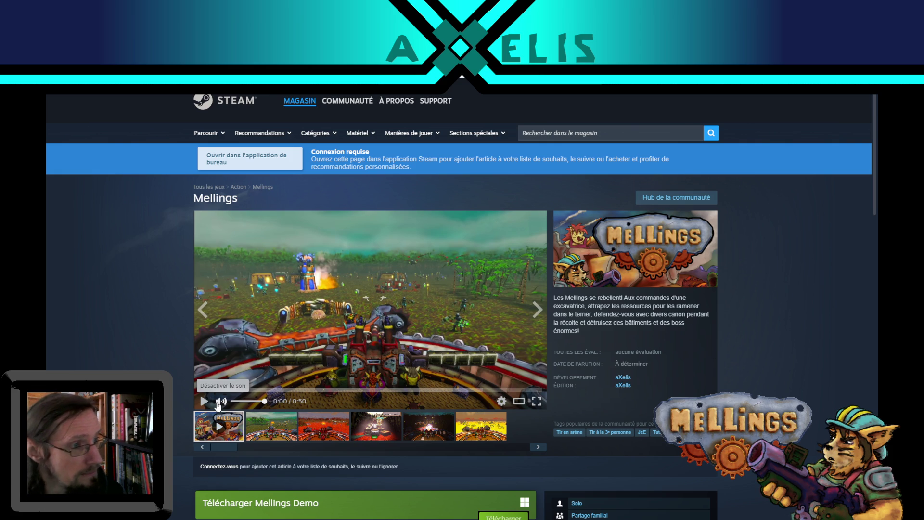
pyautogui.click(204, 402)
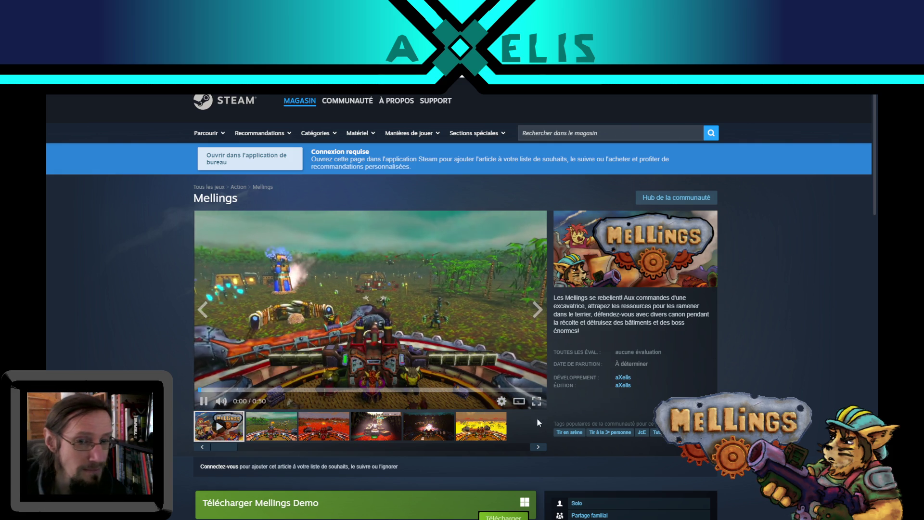
pyautogui.click(538, 401)
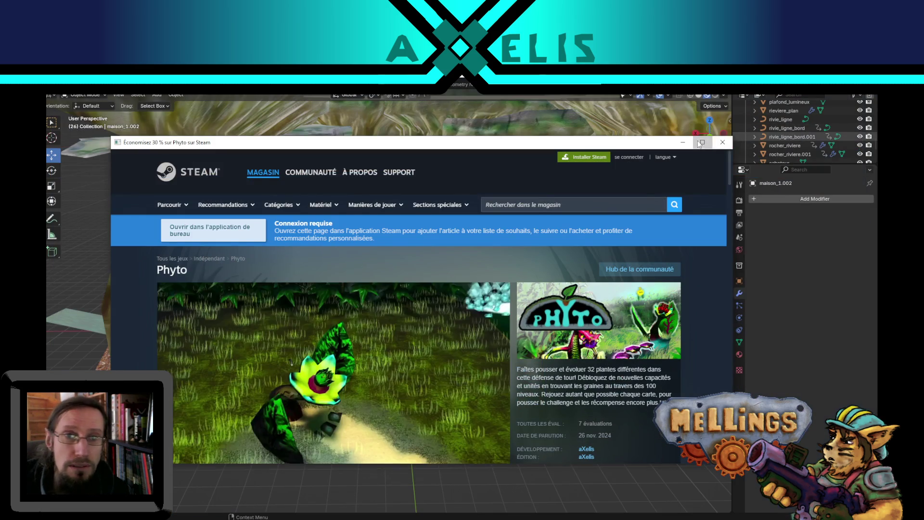
# Maximize the Phyto store window and watch its trailer full screen.
pyautogui.click(702, 142)
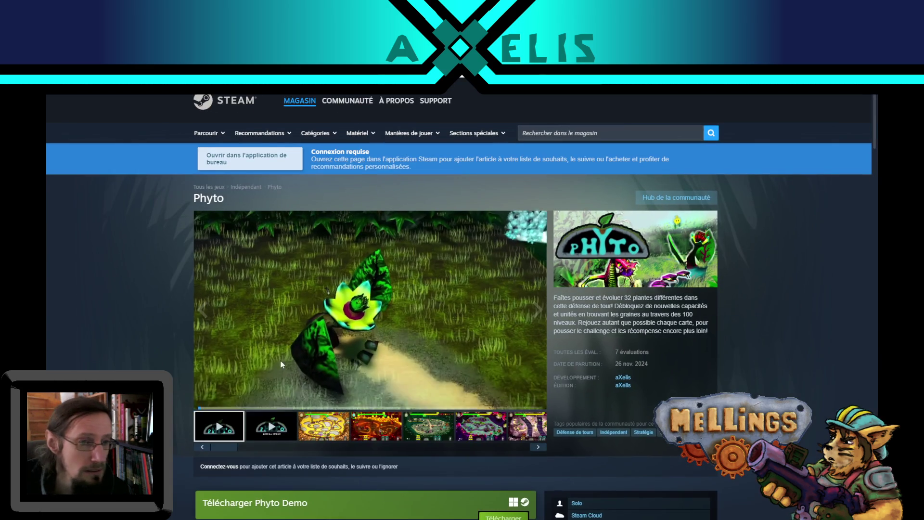
pyautogui.click(538, 402)
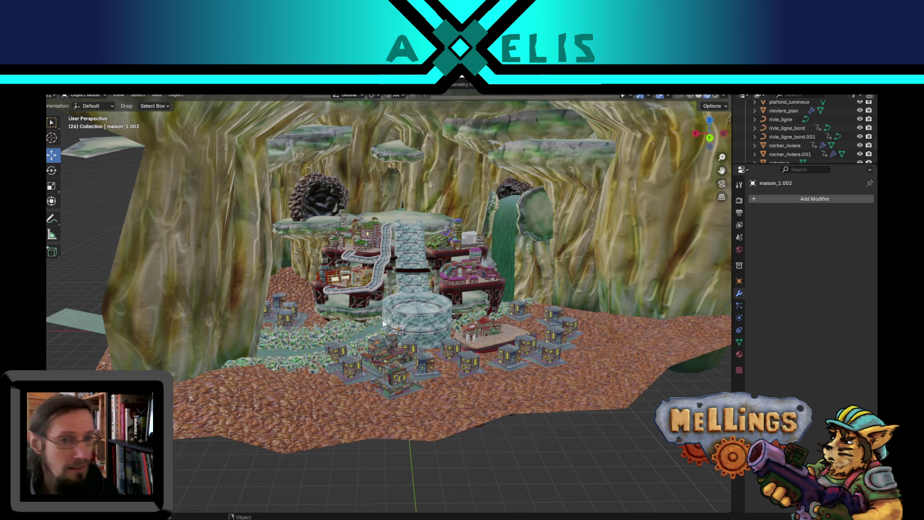
# Select the stacked-house cluster and isolate it in Local View.
pyautogui.moveTo(394, 322)
pyautogui.mouseDown(button='middle')
pyautogui.moveTo(396, 330)
pyautogui.moveTo(379, 316)
pyautogui.moveTo(375, 379)
pyautogui.moveTo(423, 354)
pyautogui.mouseUp(button='middle')
pyautogui.scroll(2, 430, 368)
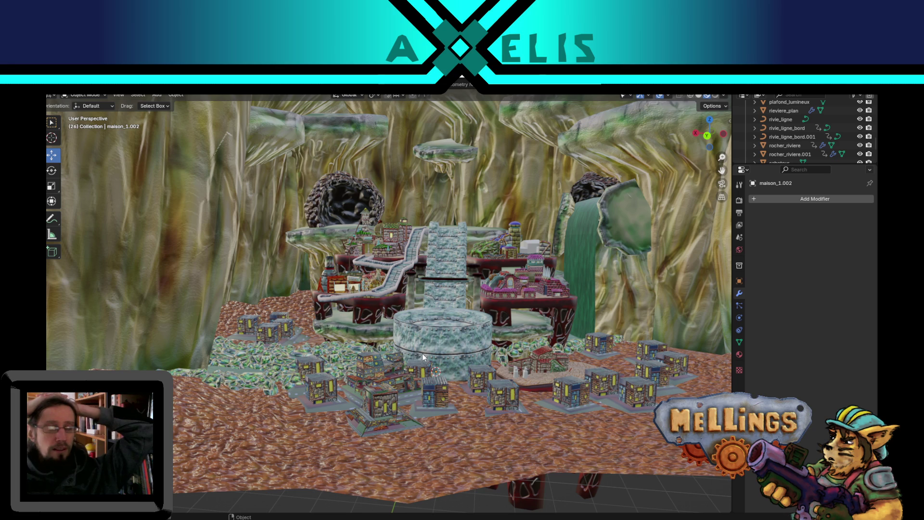
pyautogui.click(375, 373)
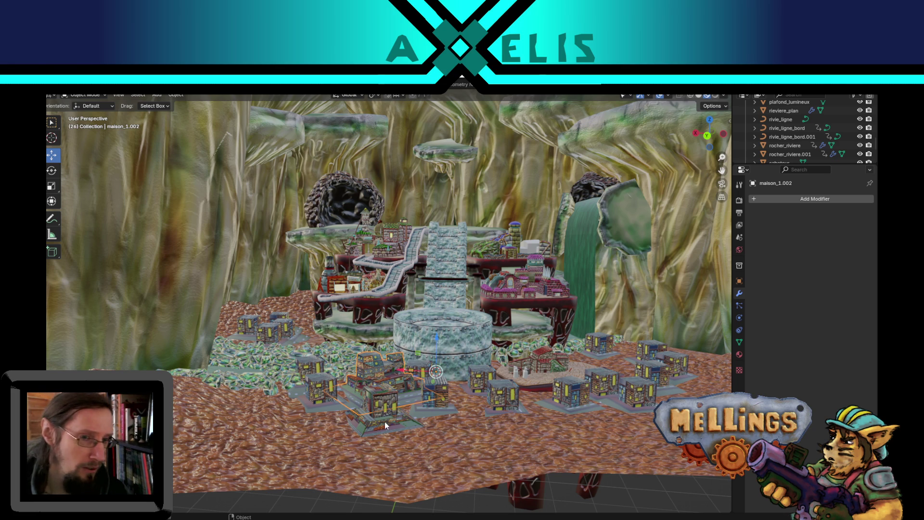
pyautogui.moveTo(389, 423)
pyautogui.mouseDown(button='middle')
pyautogui.moveTo(404, 459)
pyautogui.moveTo(433, 338)
pyautogui.mouseUp(button='middle')
pyautogui.scroll(2, 433, 338)
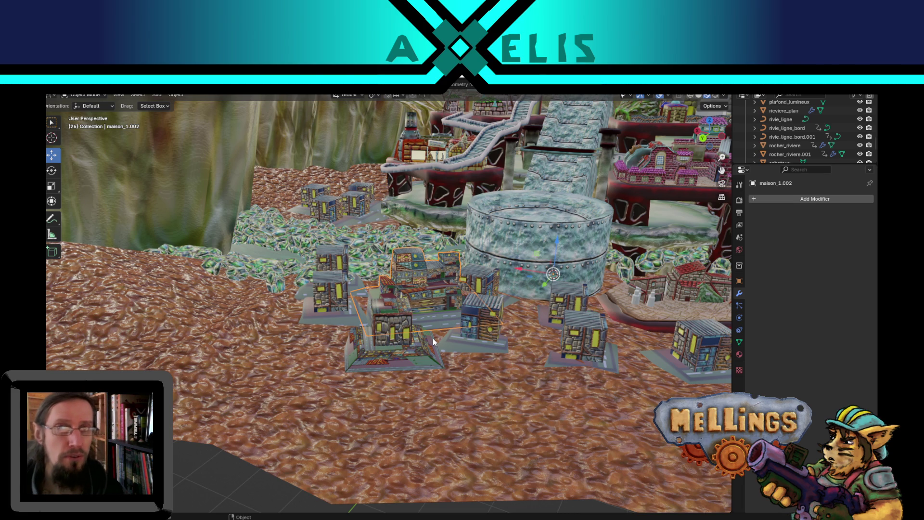
pyautogui.scroll(3, 432, 302)
pyautogui.moveTo(442, 303)
pyautogui.mouseDown(button='middle')
pyautogui.moveTo(512, 294)
pyautogui.moveTo(554, 312)
pyautogui.moveTo(501, 308)
pyautogui.moveTo(546, 315)
pyautogui.moveTo(570, 303)
pyautogui.mouseUp(button='middle')
pyautogui.press('KP_Divide')
pyautogui.click(519, 385)
pyautogui.scroll(3, 350, 313)
pyautogui.moveTo(349, 314)
pyautogui.mouseDown(button='middle')
pyautogui.moveTo(370, 348)
pyautogui.moveTo(368, 377)
pyautogui.mouseUp(button='middle')
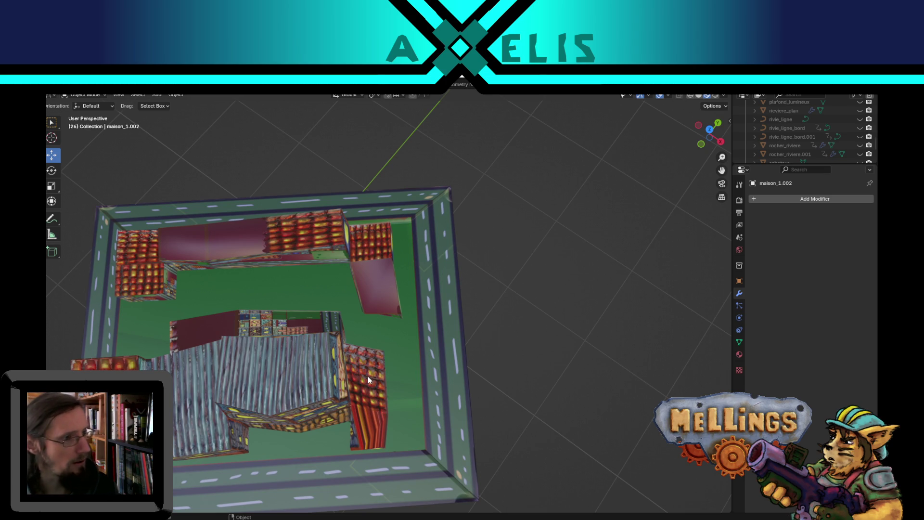
pyautogui.moveTo(395, 314)
pyautogui.mouseDown(button='middle')
pyautogui.moveTo(422, 287)
pyautogui.moveTo(401, 318)
pyautogui.moveTo(328, 370)
pyautogui.mouseUp(button='middle')
pyautogui.moveTo(203, 323)
pyautogui.mouseDown(button='middle')
pyautogui.moveTo(325, 324)
pyautogui.moveTo(338, 334)
pyautogui.moveTo(328, 330)
pyautogui.mouseUp(button='middle')
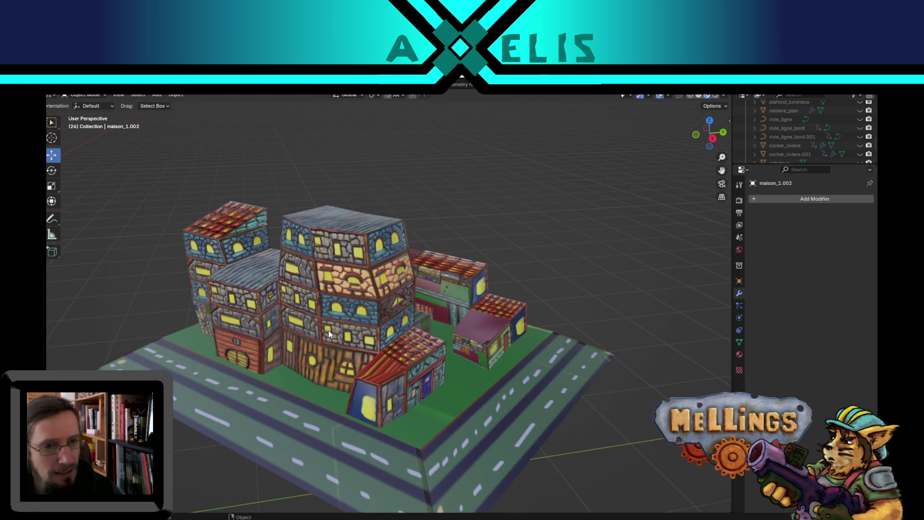
pyautogui.click(485, 346)
pyautogui.scroll(3, 469, 368)
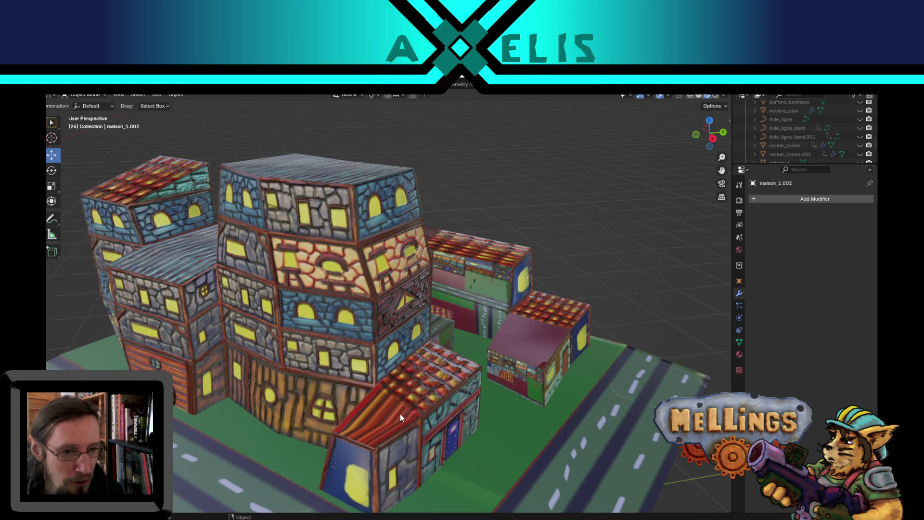
# Select the small sloped roof face in Edit Mode within the UV Editing workspace.
pyautogui.press('Tab')
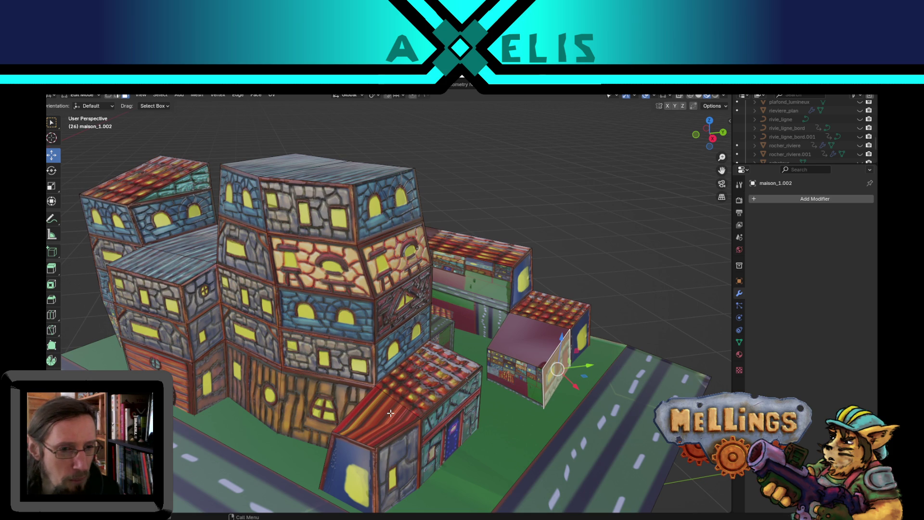
pyautogui.click(393, 408)
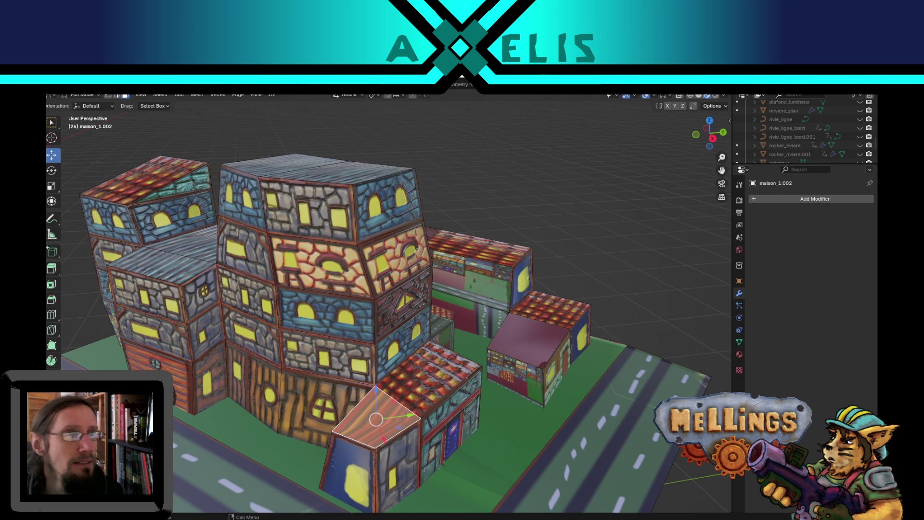
pyautogui.click(262, 85)
pyautogui.scroll(-3, 254, 245)
pyautogui.scroll(1, 247, 325)
pyautogui.scroll(2, 228, 298)
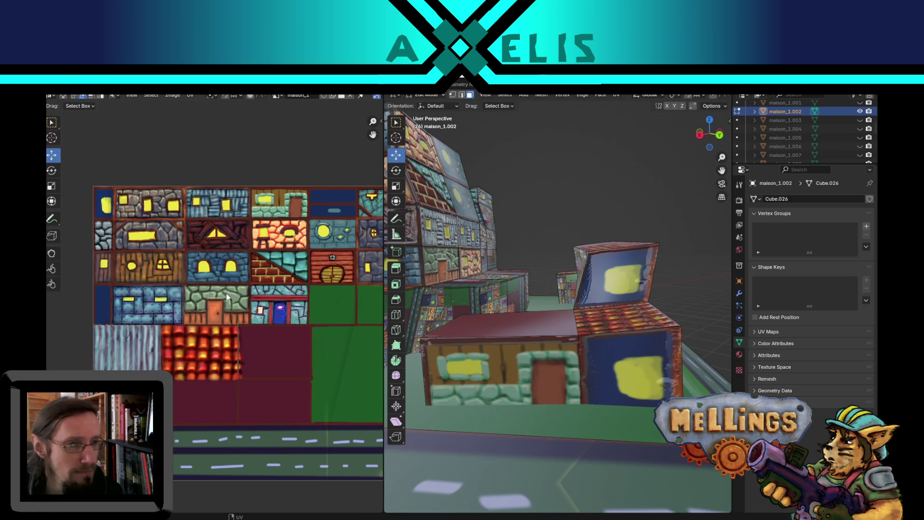
pyautogui.scroll(1, 284, 336)
pyautogui.moveTo(563, 325); pyautogui.dragTo(618, 369, button='middle')
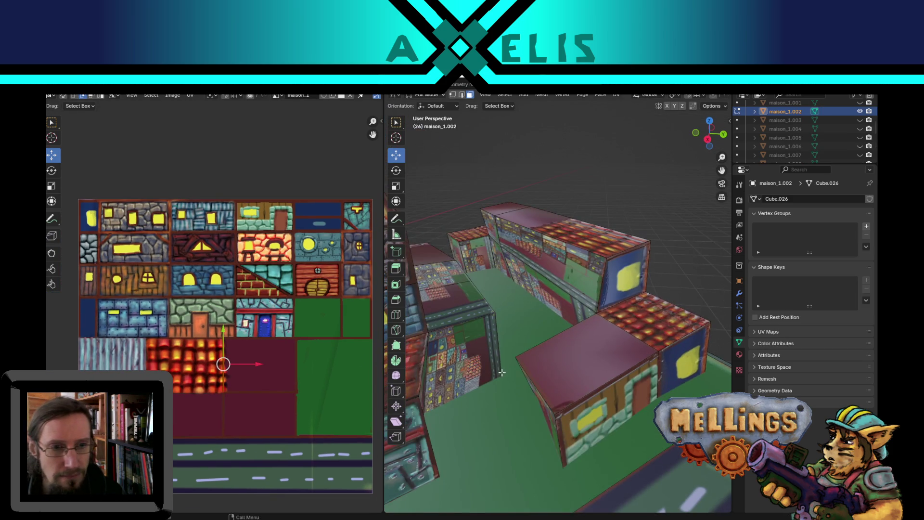
# Unwrap the roof face, reset its UVs to the full texture and start scaling them down.
pyautogui.press('u')
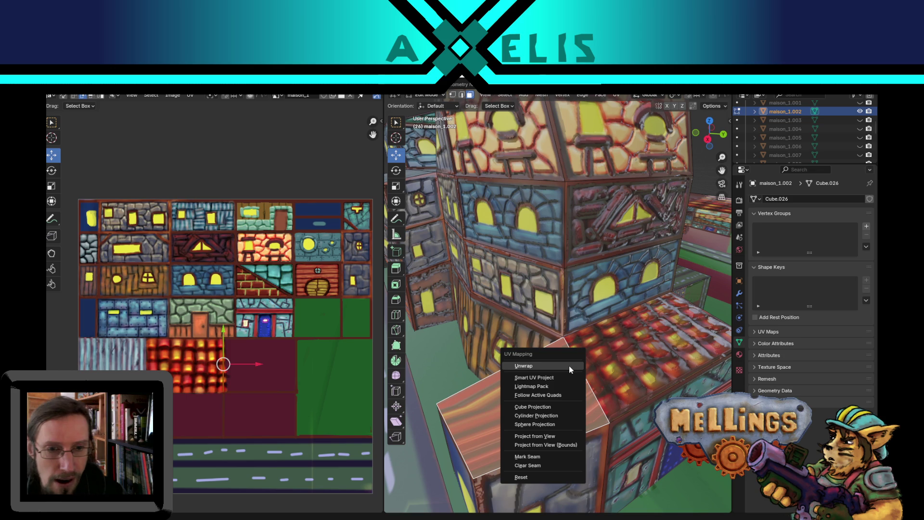
pyautogui.click(556, 372)
pyautogui.scroll(-2, 246, 329)
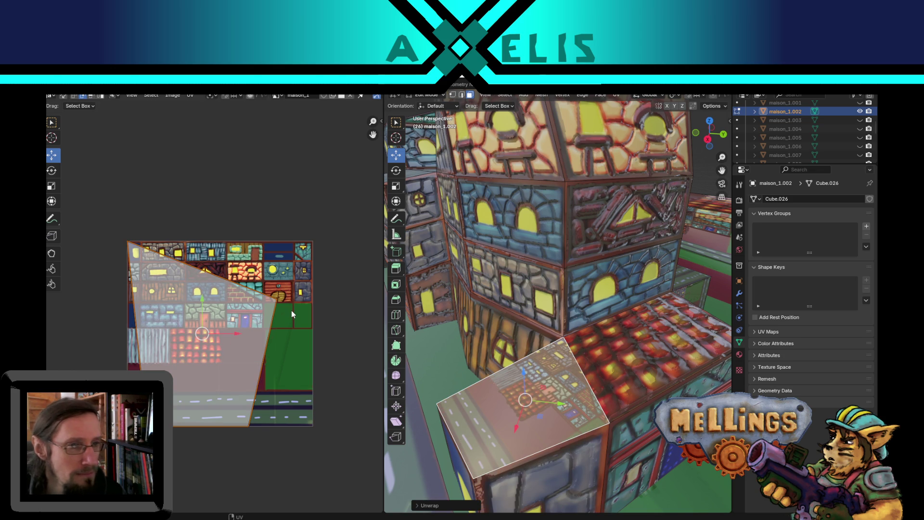
pyautogui.press('u')
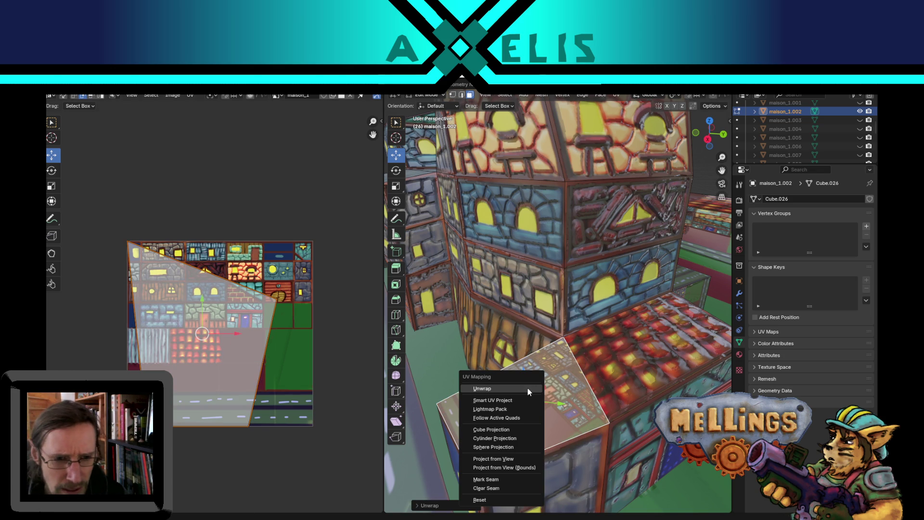
pyautogui.click(483, 499)
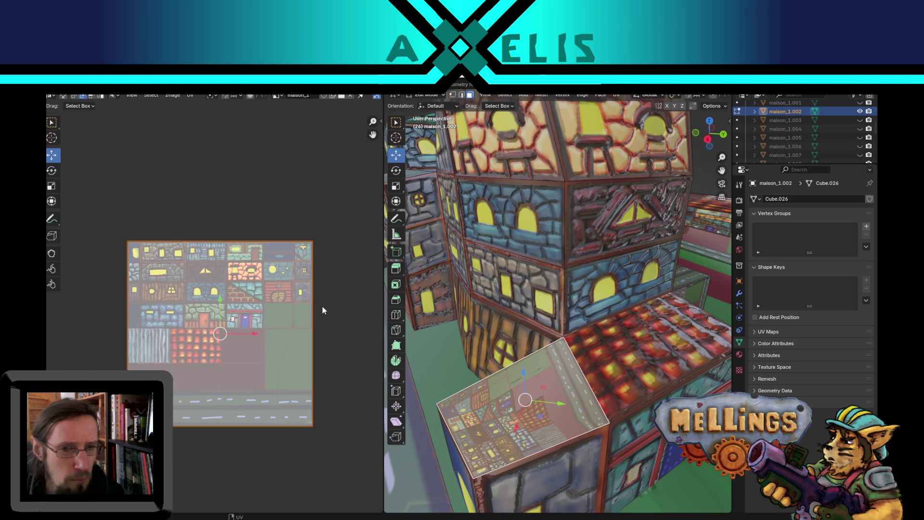
pyautogui.press('s')
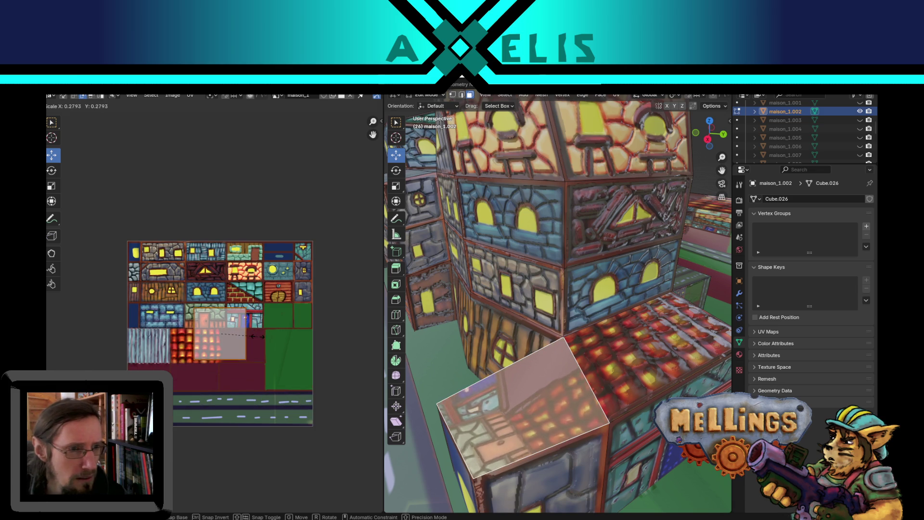
# Shrink the top-face UVs to a small square, move them over the roof tiles and rotate a quarter turn.
pyautogui.click(251, 344)
pyautogui.scroll(1, 251, 343)
pyautogui.scroll(1, 250, 343)
pyautogui.press('g')
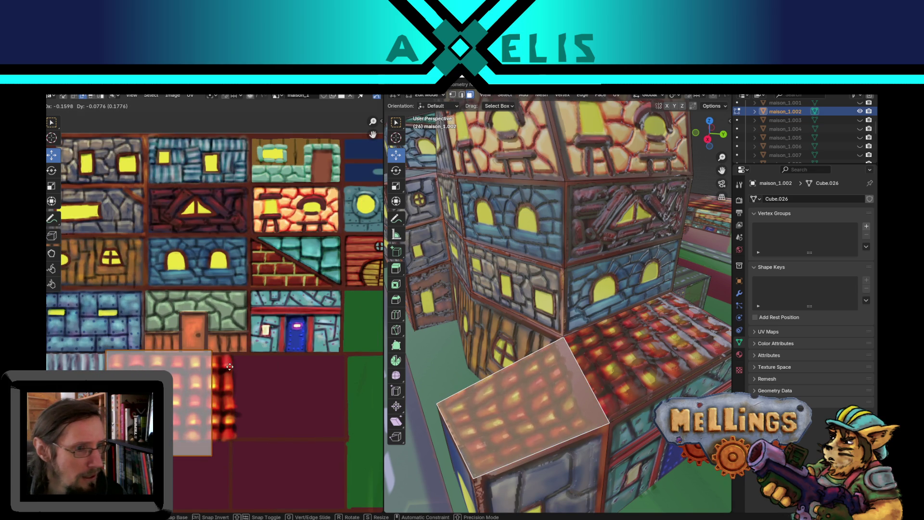
pyautogui.click(232, 373)
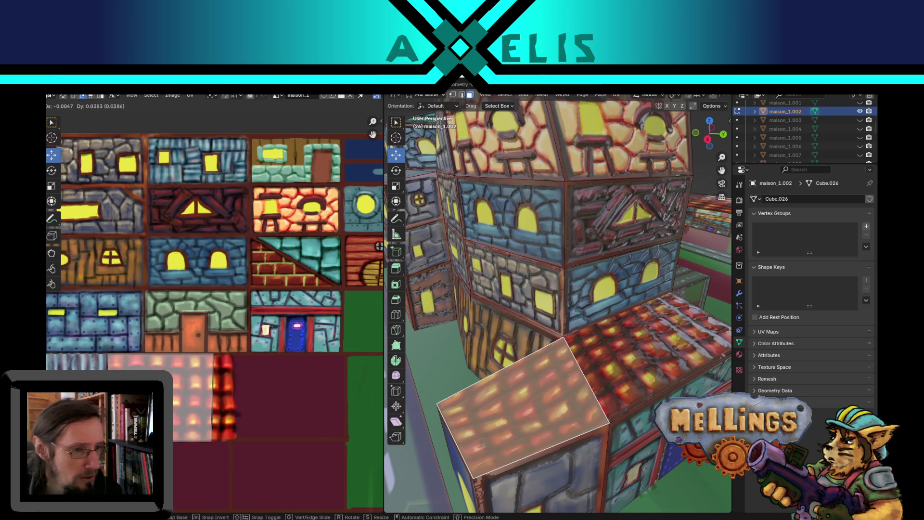
pyautogui.press('g')
pyautogui.press('y')
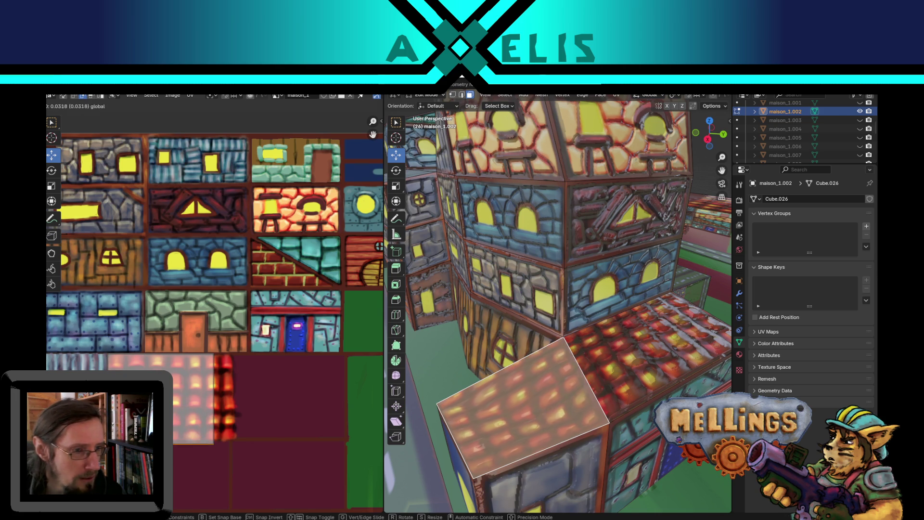
pyautogui.click(174, 402)
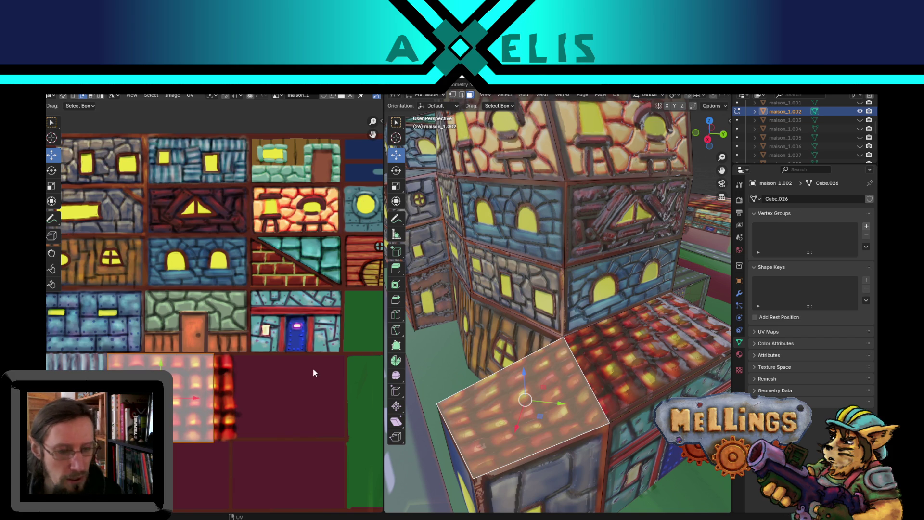
pyautogui.press('r')
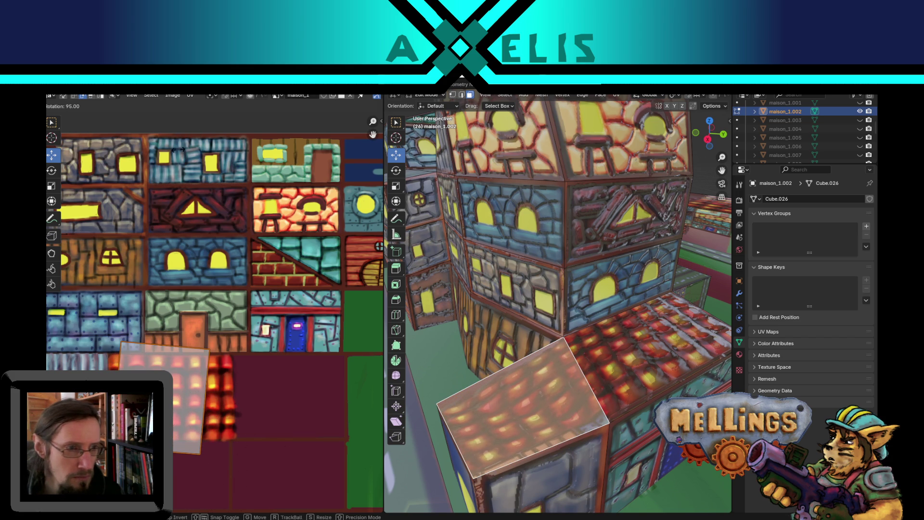
pyautogui.click(153, 369)
# Nudge the UV face into place on the red roof-tile region and select its right edge.
pyautogui.keyDown('shift'); pyautogui.rightClick(162, 344); pyautogui.keyUp('shift')
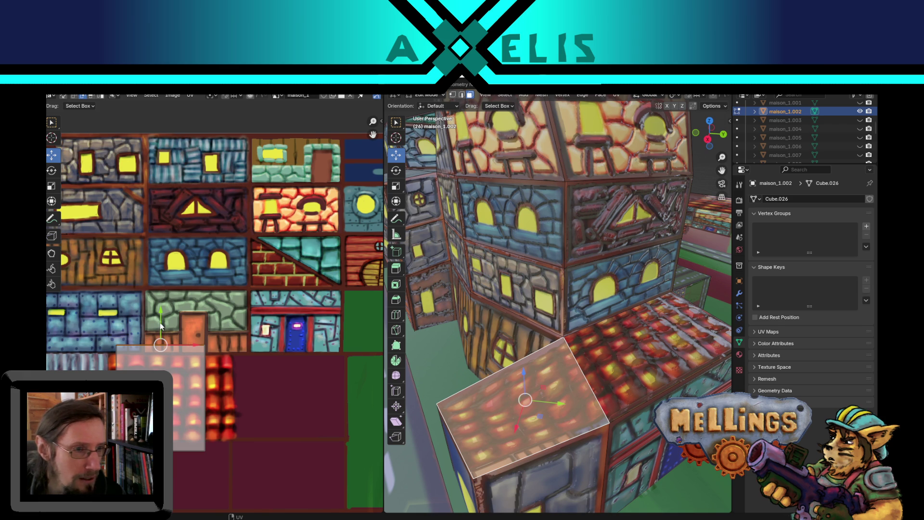
pyautogui.press('g')
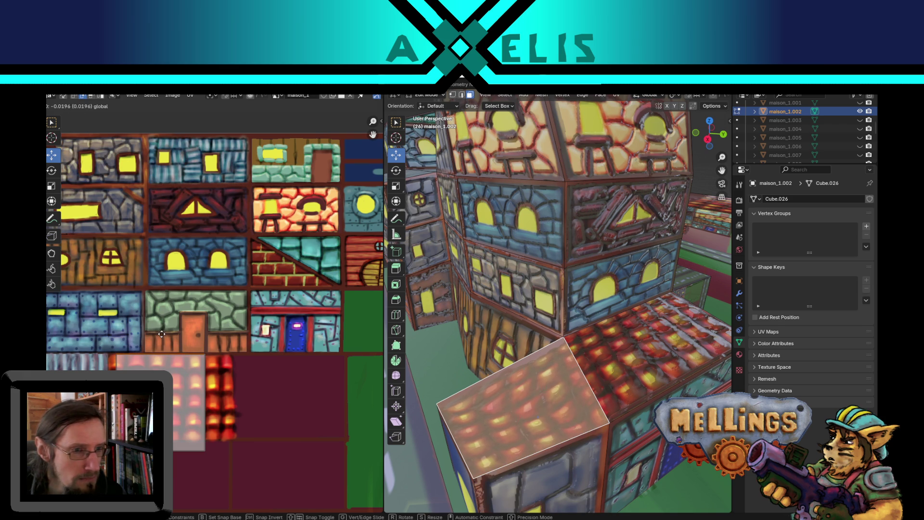
pyautogui.click(161, 354)
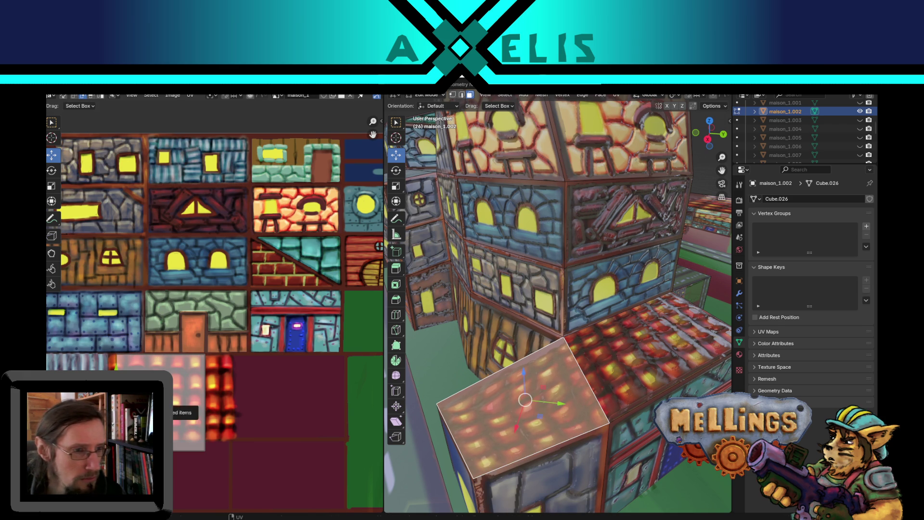
pyautogui.press('g')
pyautogui.click(127, 360)
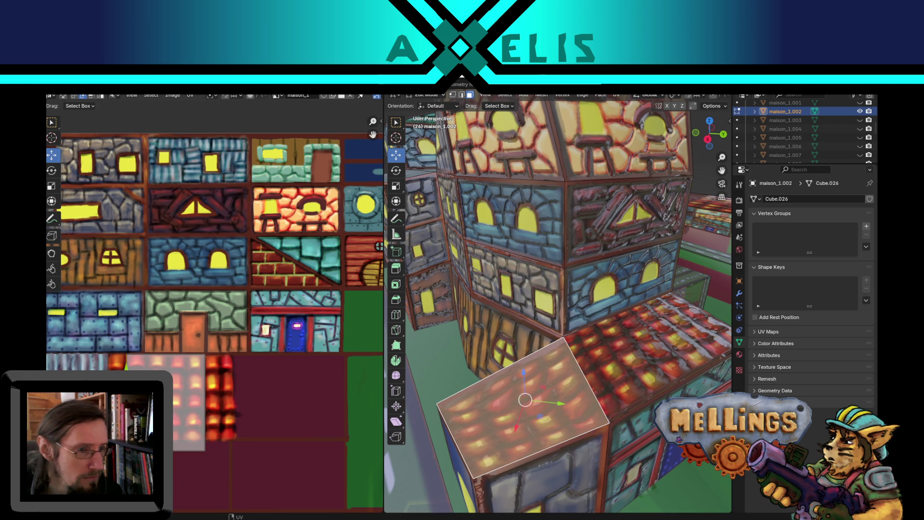
pyautogui.press('g')
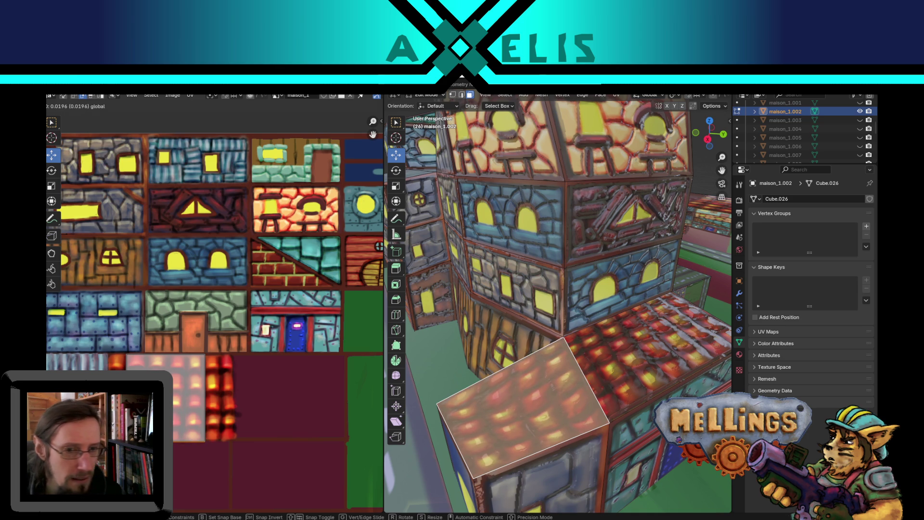
pyautogui.press('Return')
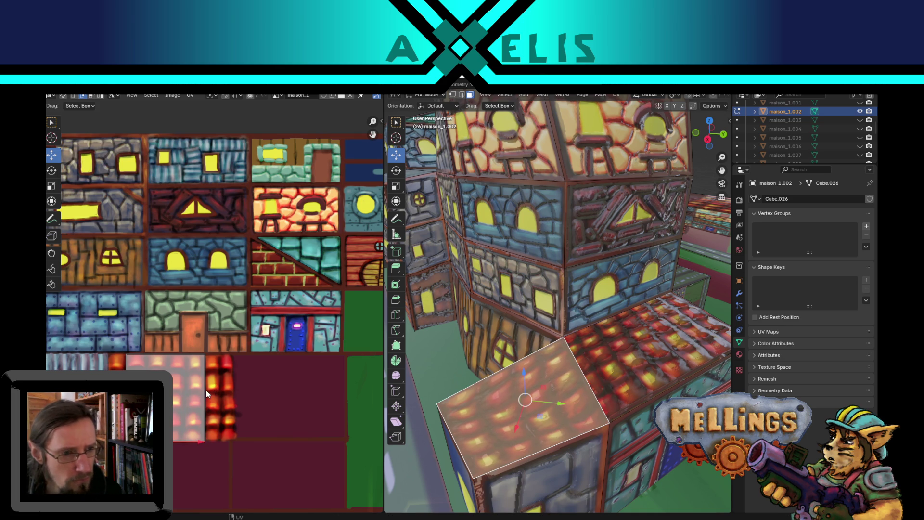
pyautogui.click(206, 396)
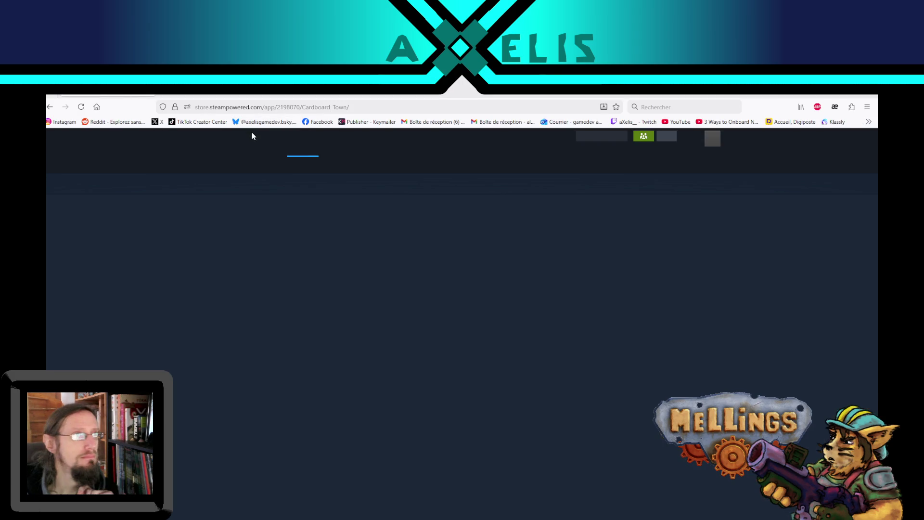
pyautogui.scroll(-2, 766, 330)
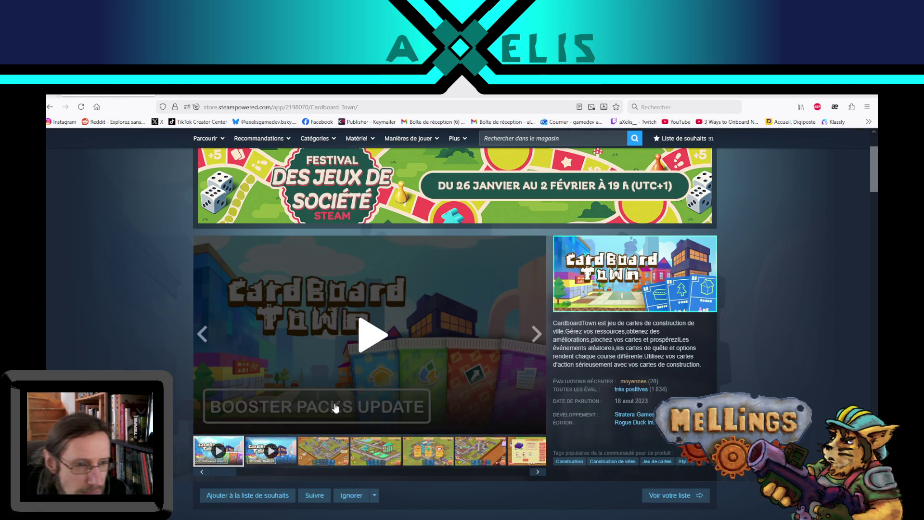
# Play the Cardboard Town trailer muted and in fullscreen on the Steam page.
pyautogui.click(273, 453)
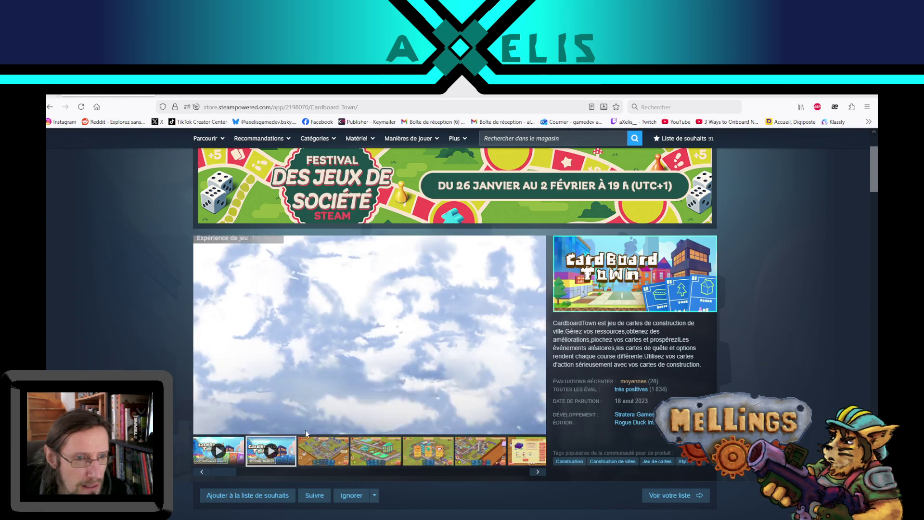
pyautogui.click(219, 426)
pyautogui.click(536, 426)
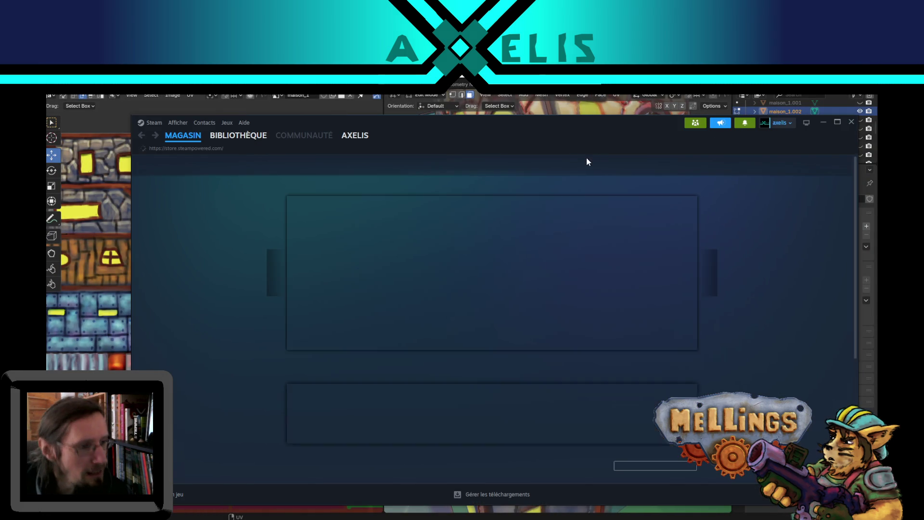
# Search the Steam store for Cardboard Town and add it to the wishlist.
pyautogui.click(592, 165)
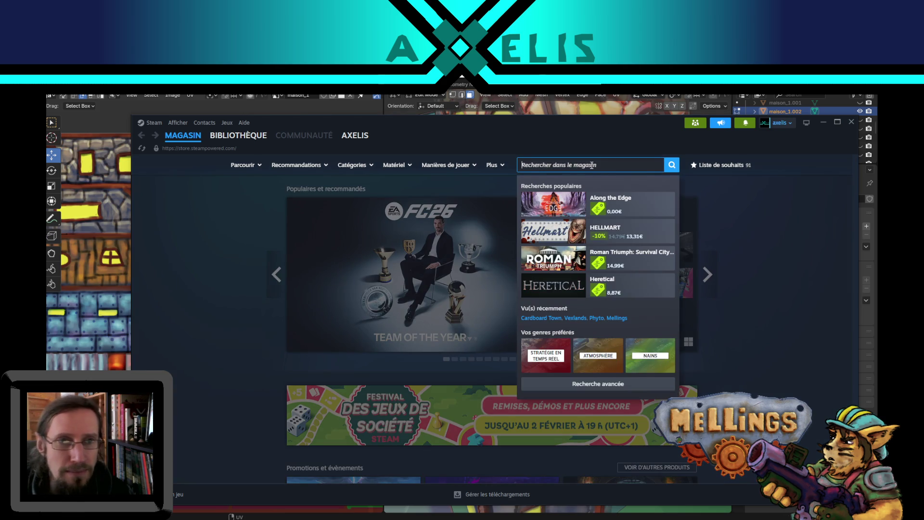
pyautogui.write('cardboar')
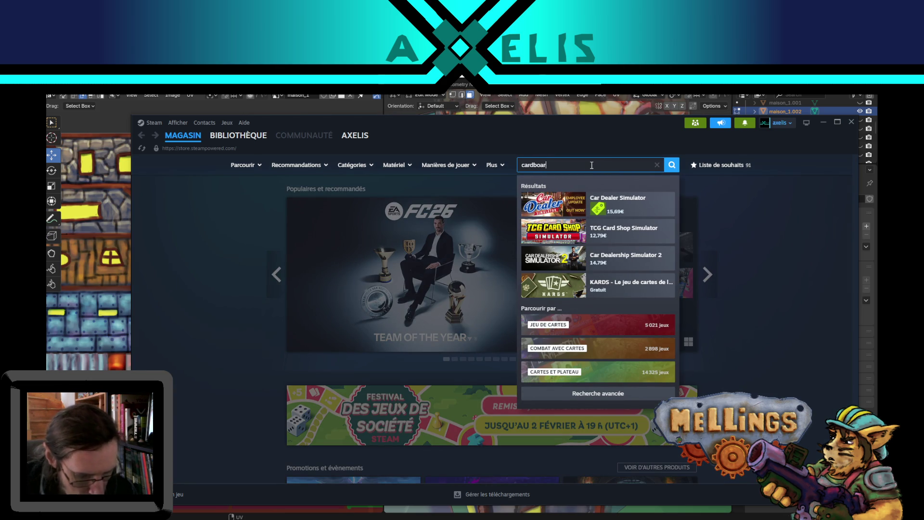
pyautogui.write('d')
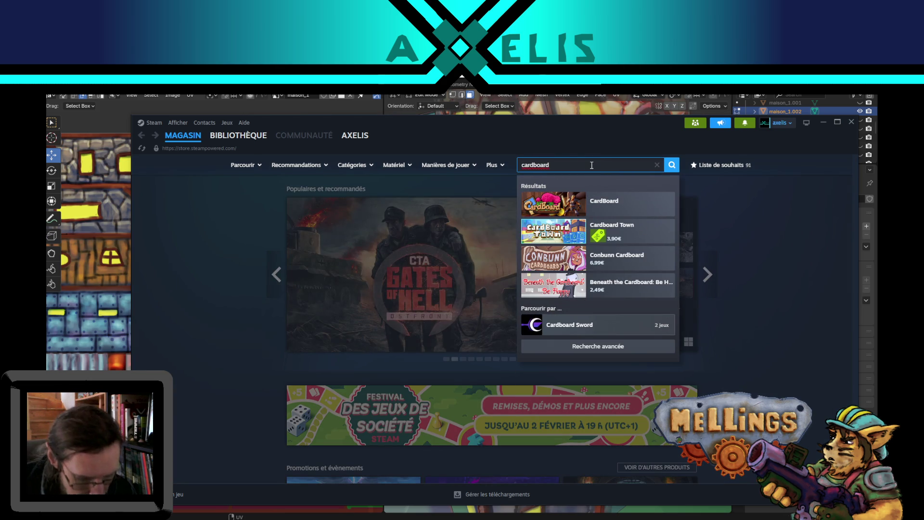
pyautogui.write(' town')
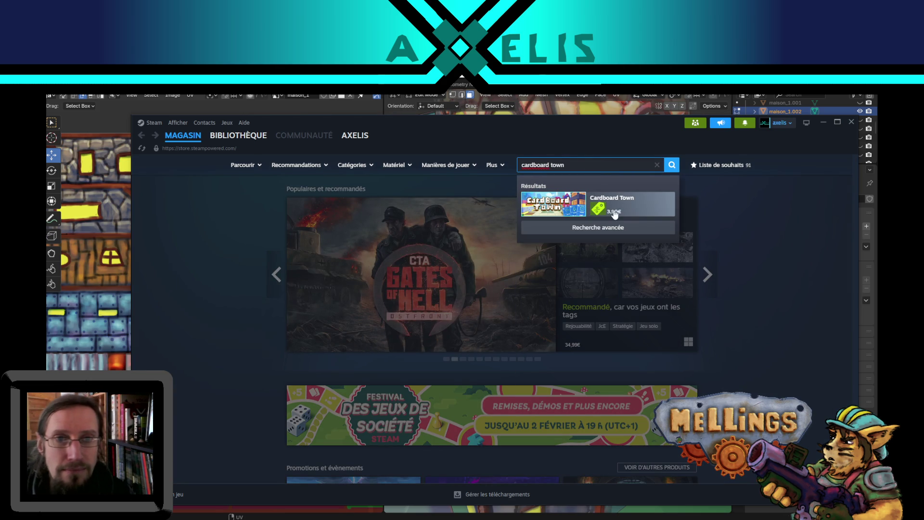
pyautogui.click(629, 209)
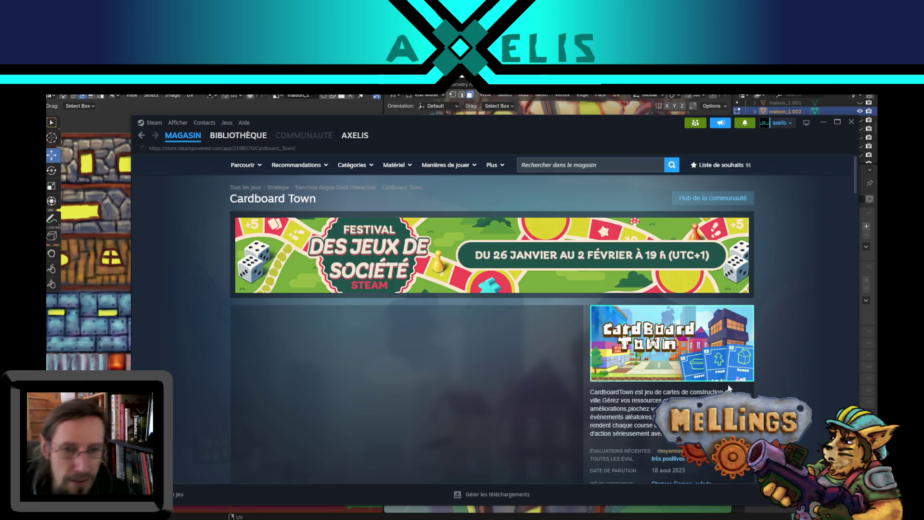
pyautogui.scroll(-1, 765, 366)
pyautogui.scroll(-2, 764, 367)
pyautogui.click(285, 434)
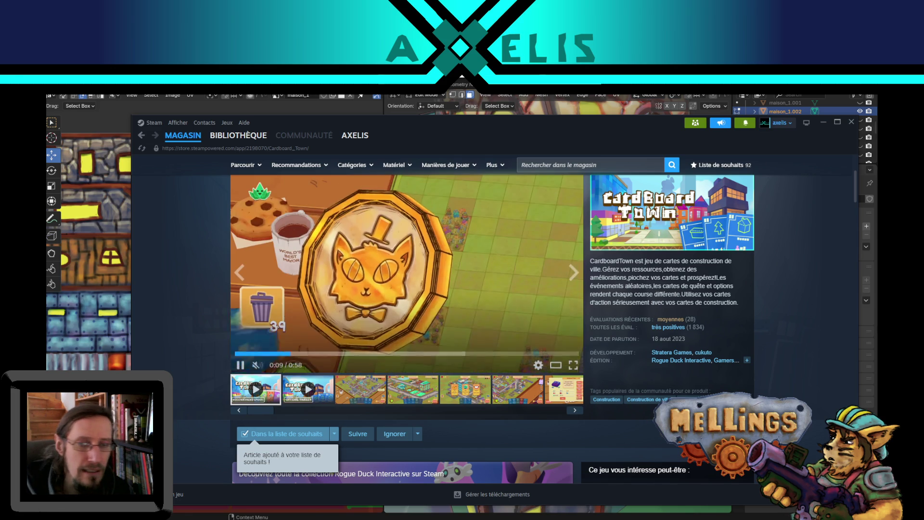
pyautogui.scroll(-3, 761, 311)
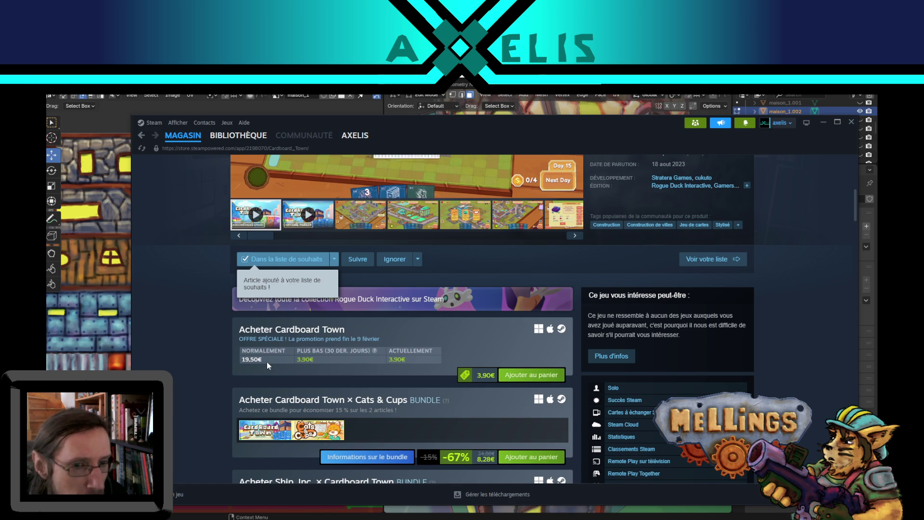
pyautogui.scroll(-1, 266, 362)
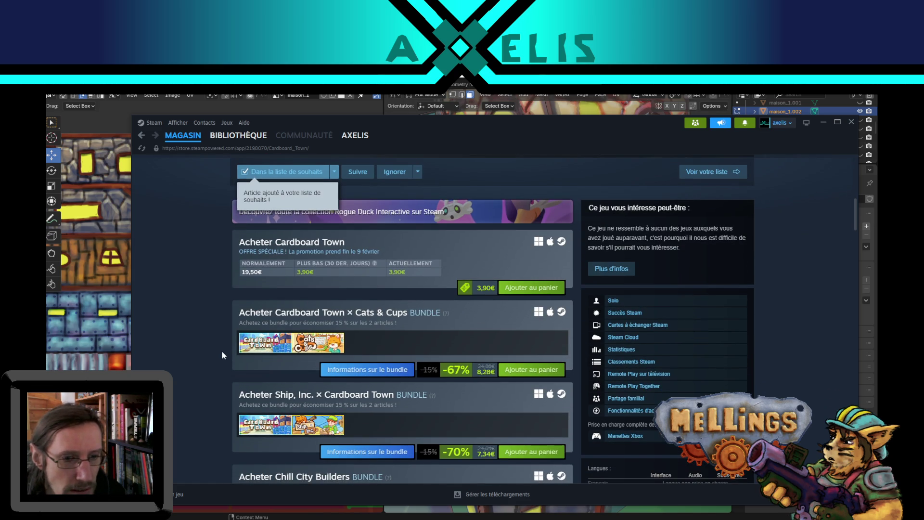
pyautogui.scroll(-2, 221, 351)
pyautogui.scroll(1, 221, 354)
pyautogui.scroll(3, 220, 354)
pyautogui.scroll(1, 210, 352)
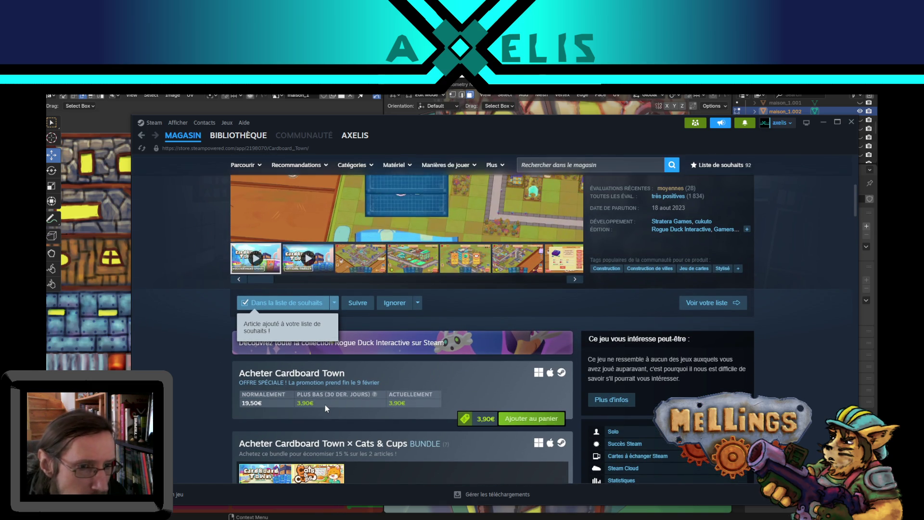
pyautogui.scroll(2, 805, 366)
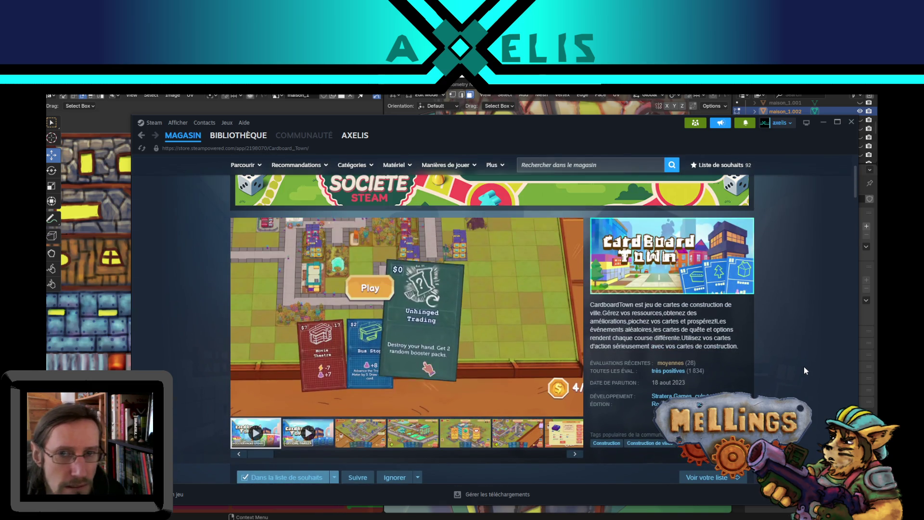
pyautogui.scroll(-2, 762, 369)
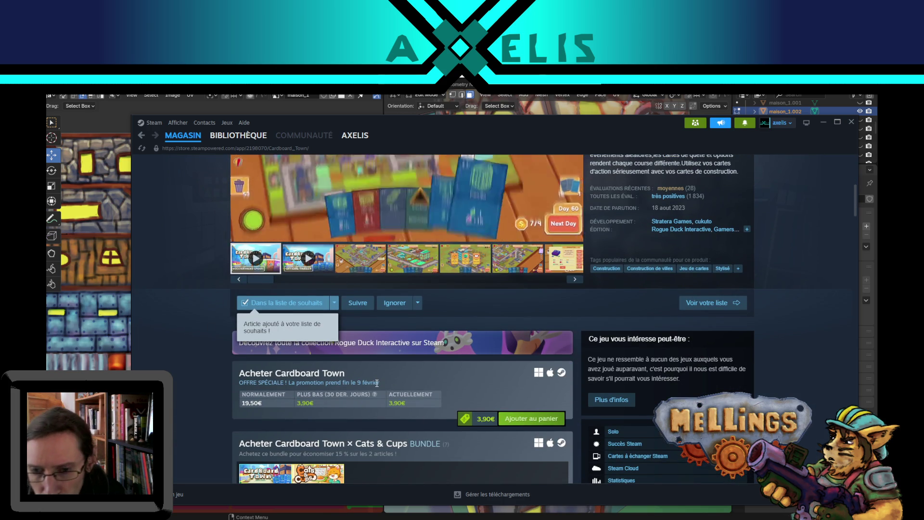
pyautogui.moveTo(377, 383); pyautogui.dragTo(254, 385)
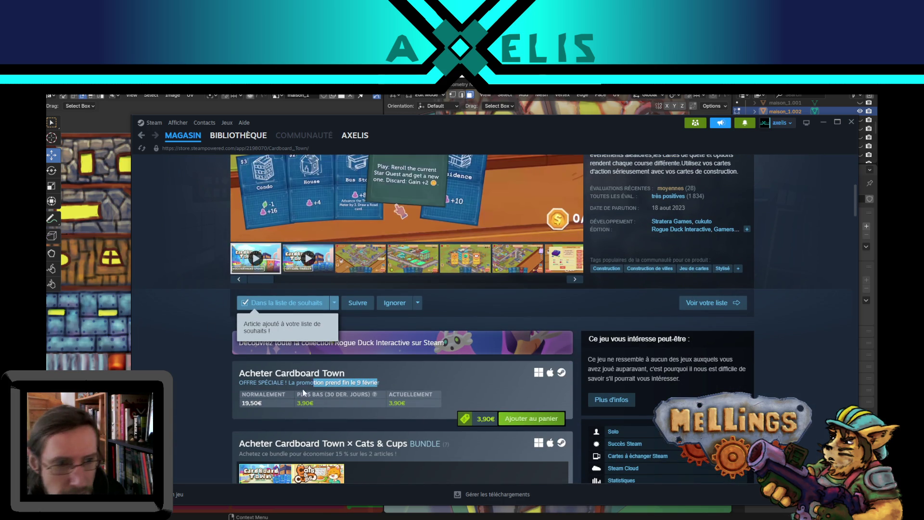
pyautogui.click(175, 379)
pyautogui.scroll(3, 173, 327)
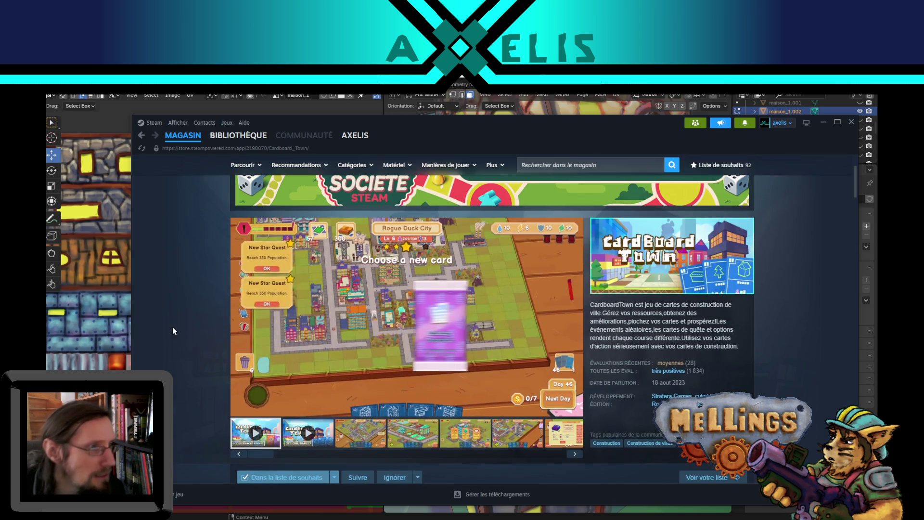
pyautogui.scroll(2, 171, 330)
pyautogui.scroll(-1, 826, 304)
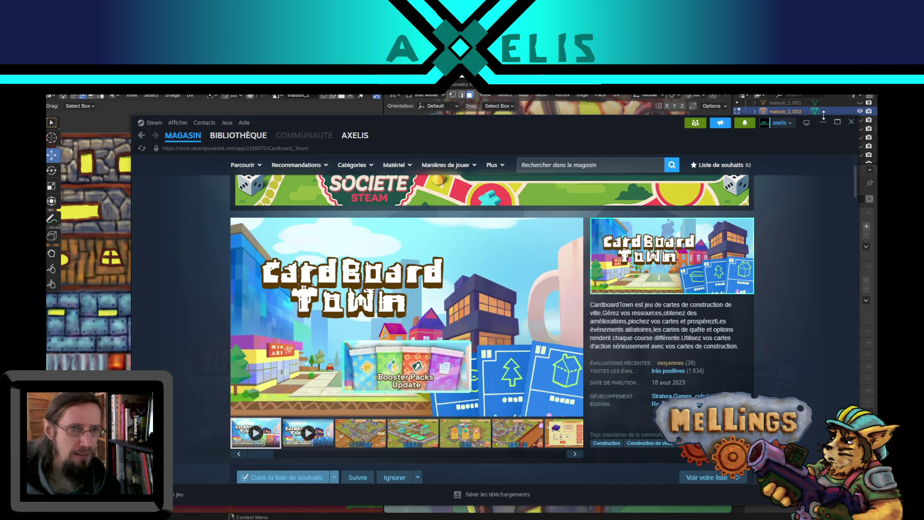
# Replay the first trailer, skip ahead through it and leave it paused at 0:25.
pyautogui.click(256, 434)
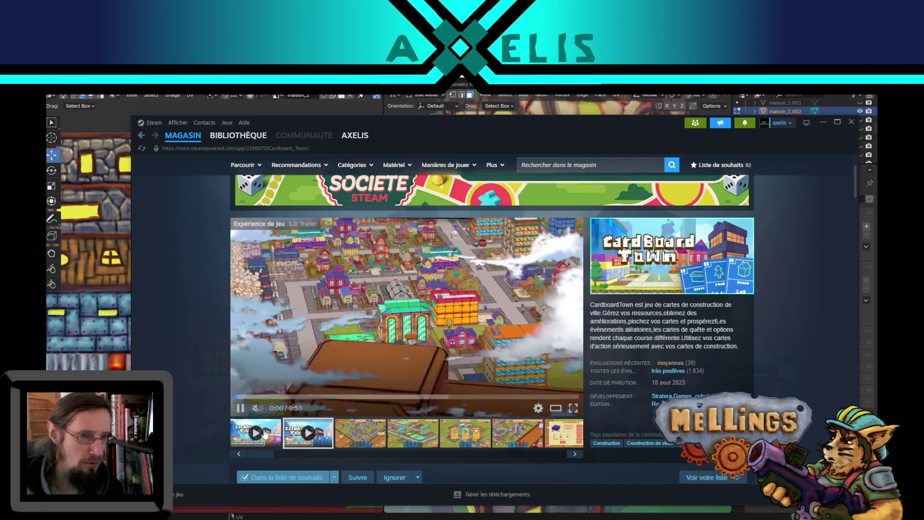
pyautogui.click(240, 408)
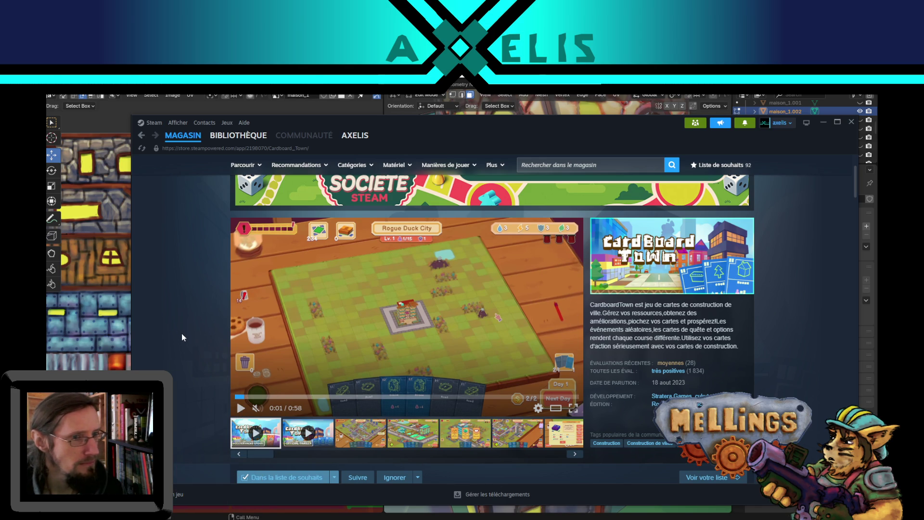
pyautogui.click(241, 408)
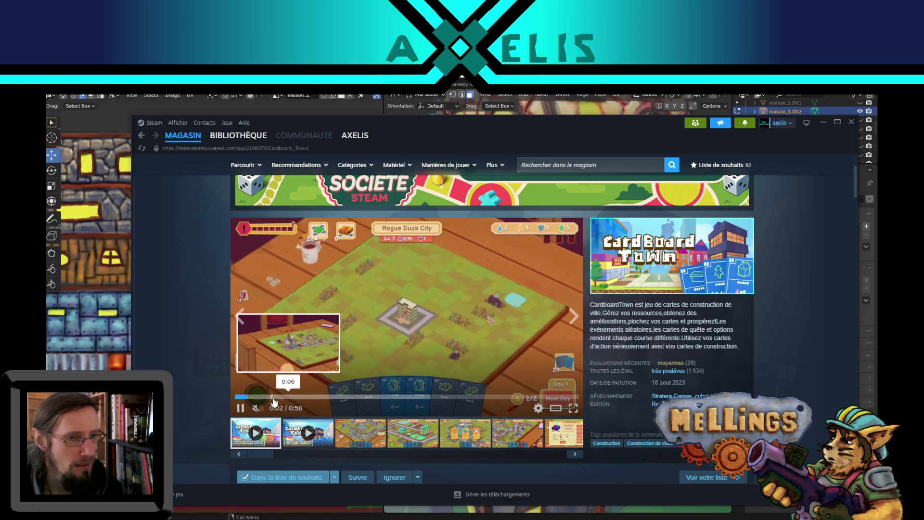
pyautogui.click(274, 399)
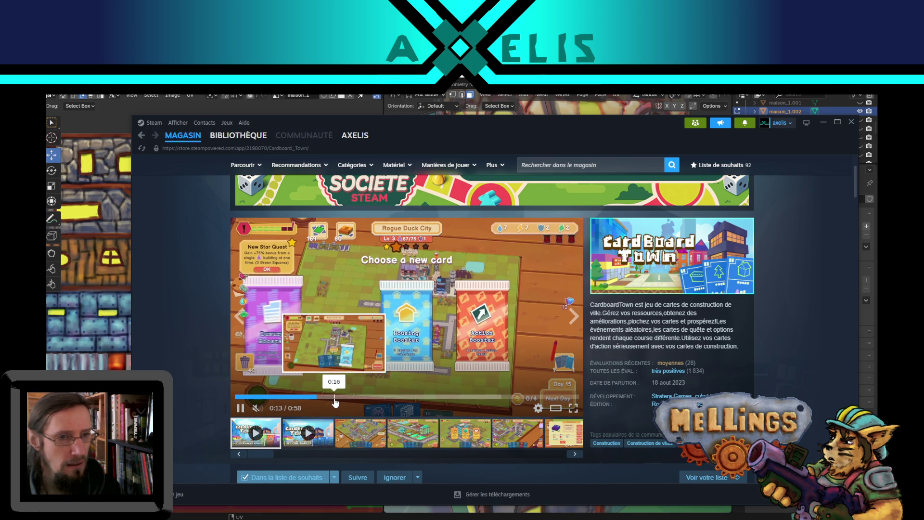
pyautogui.click(382, 397)
pyautogui.click(240, 407)
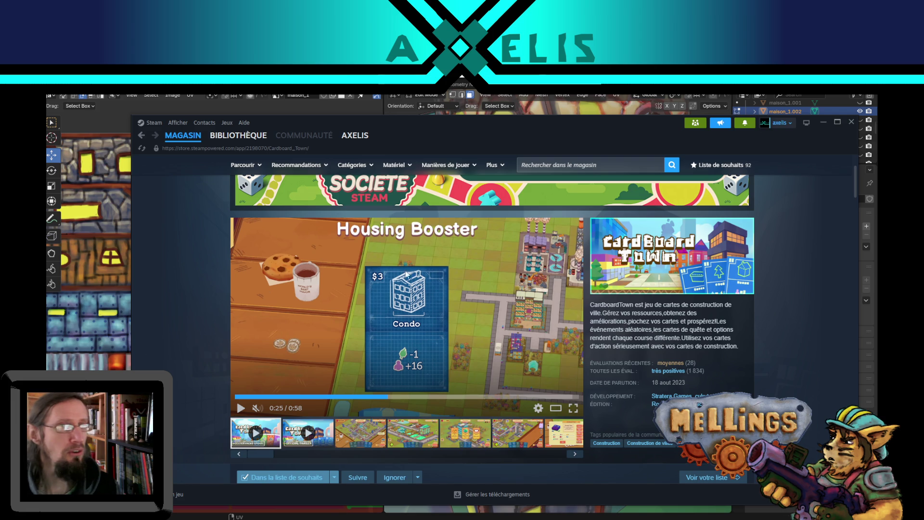
pyautogui.scroll(-3, 809, 381)
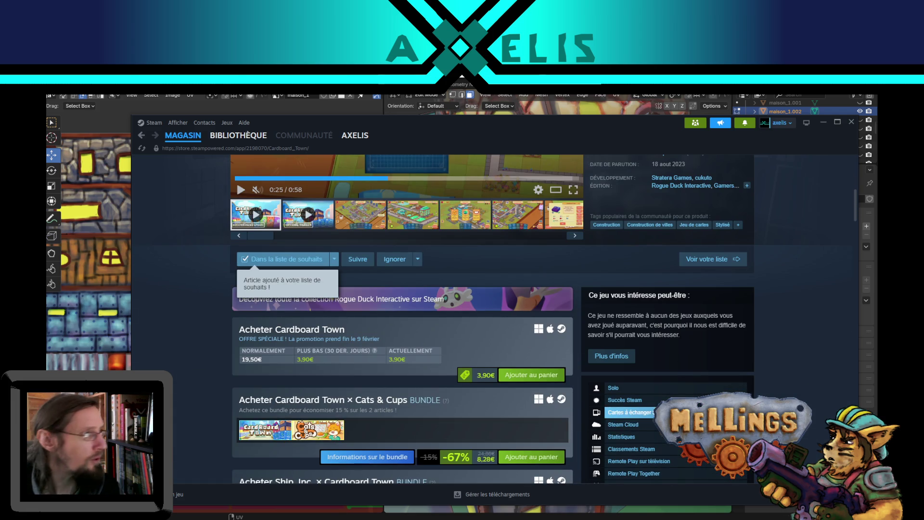